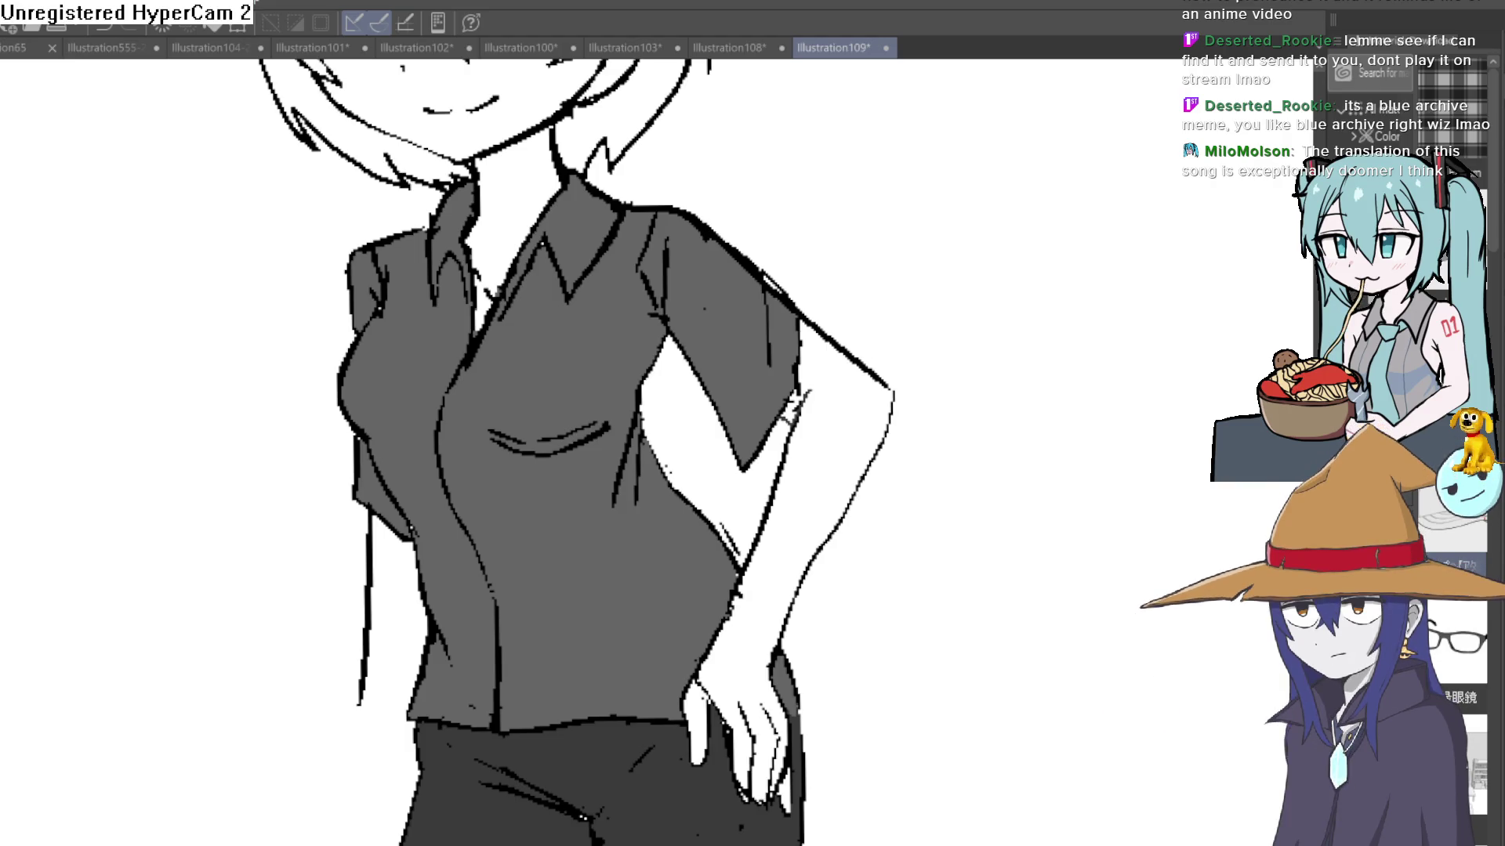
Step: Undo a stray stroke and frame the girl's head and eyes
drag(980, 529, 1081, 460)
key(ctrl+z)
key(ctrl+0)
drag(934, 486, 880, 551)
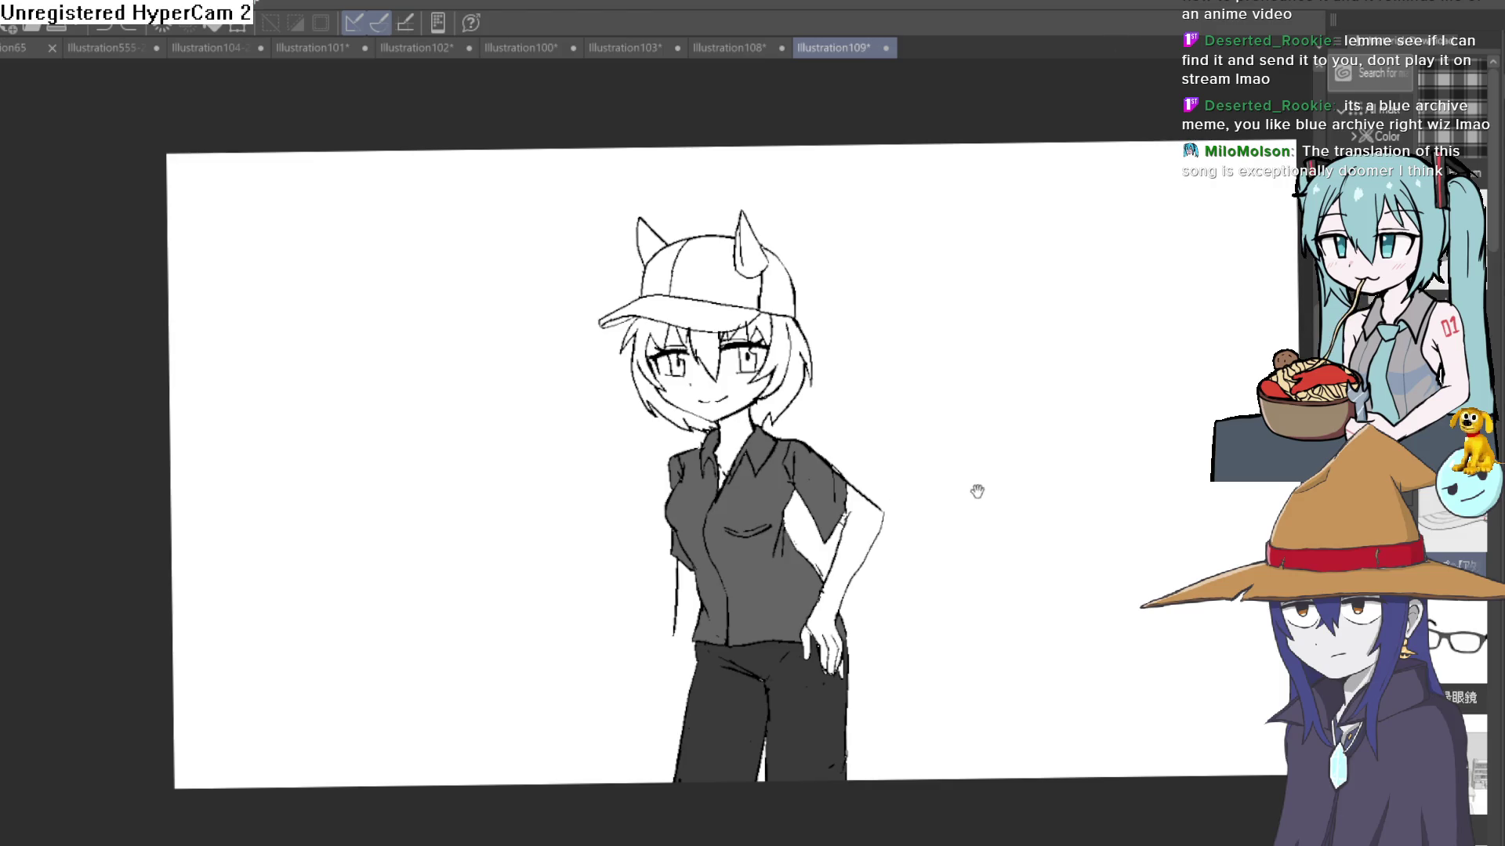
mouse_move(978, 494)
mouse_down()
mouse_move(914, 448)
mouse_move(940, 469)
mouse_move(940, 450)
mouse_move(907, 439)
mouse_up()
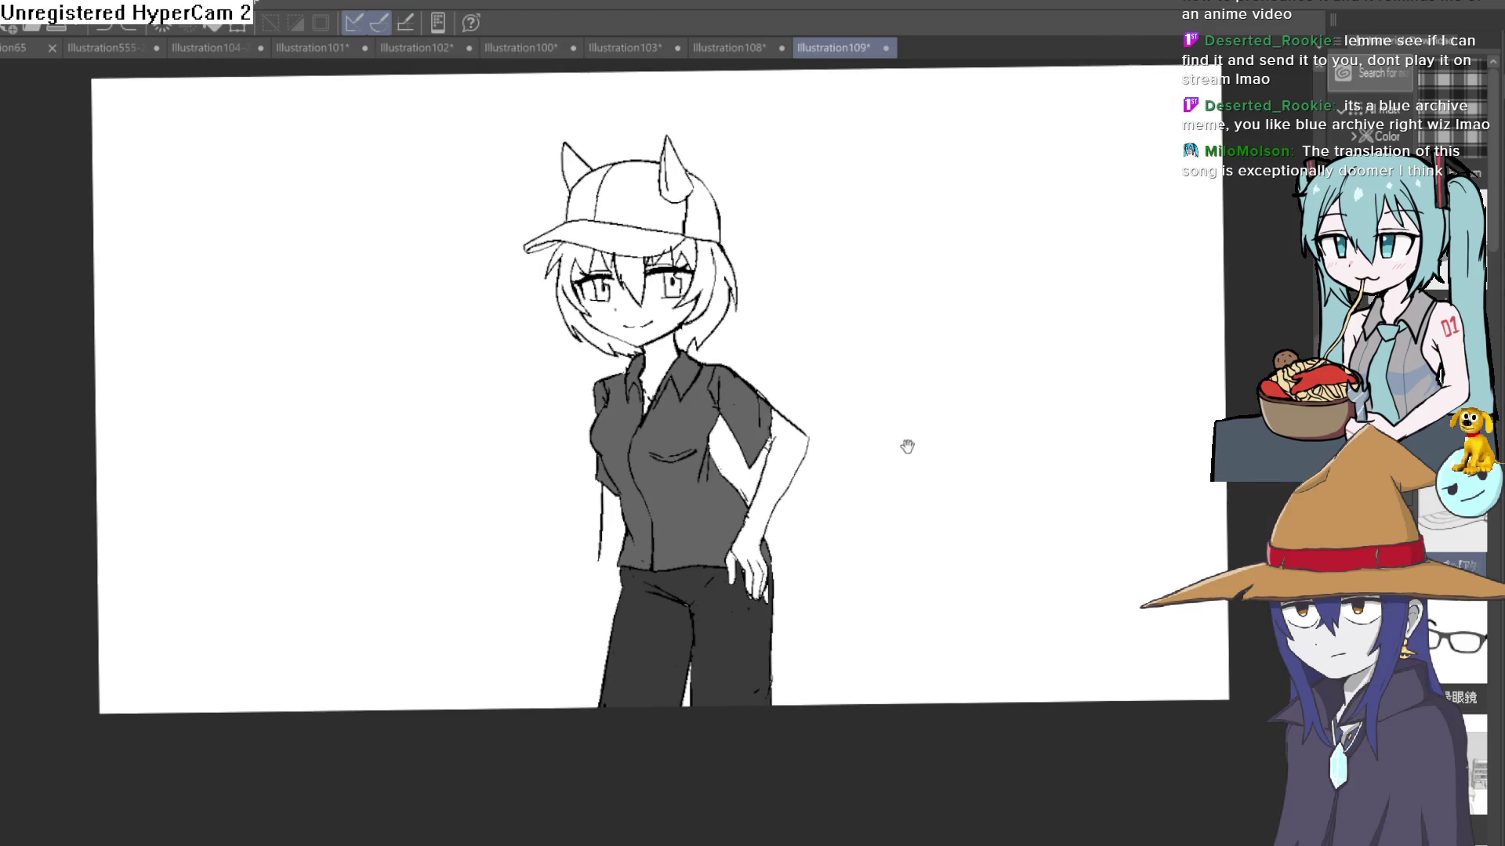
scroll(764, 431, up, 3)
drag(773, 420, 766, 600)
click(623, 437)
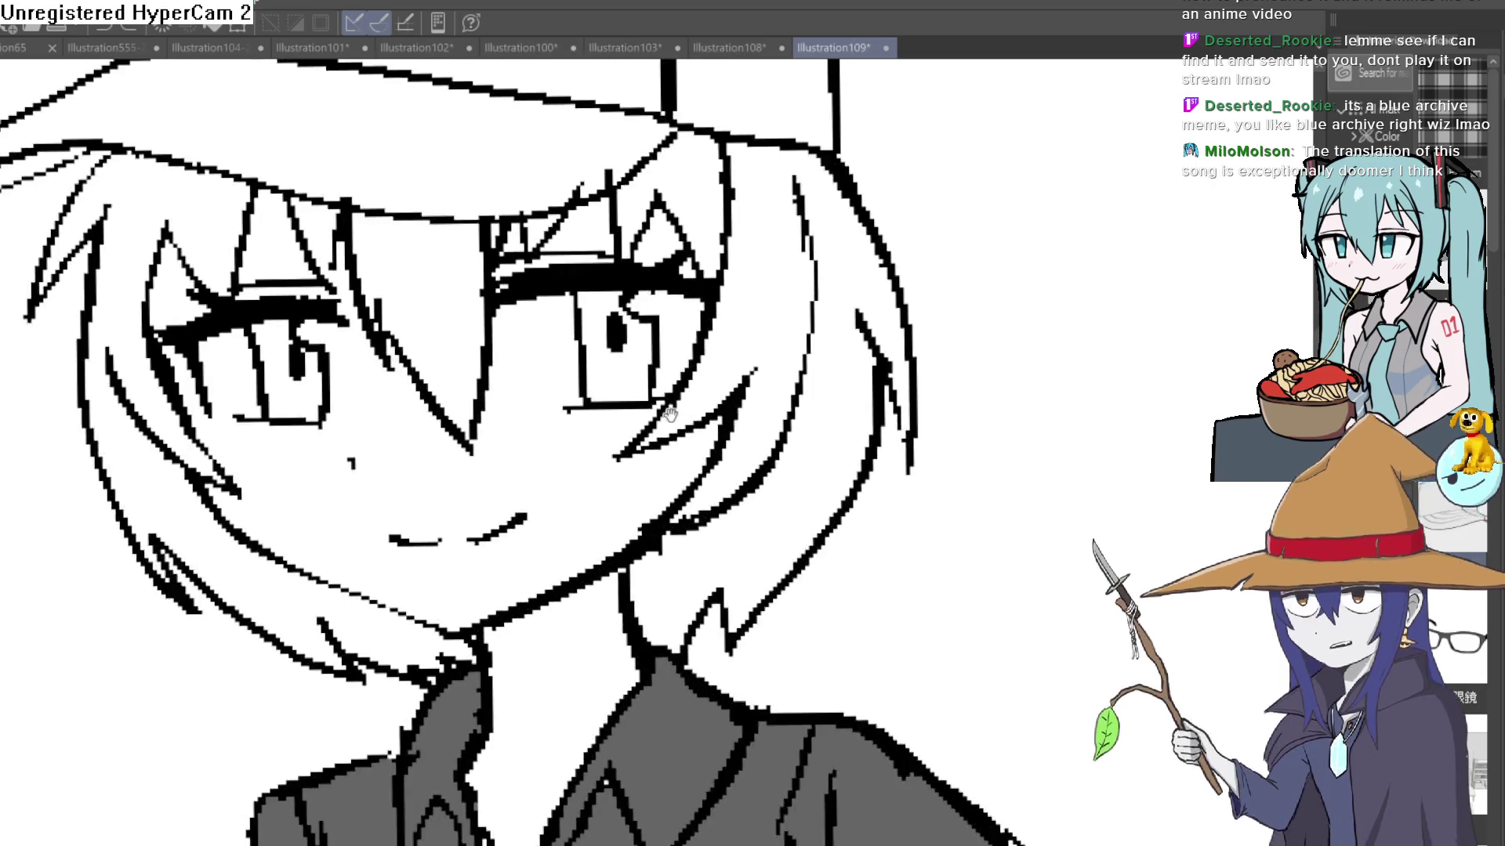
click(616, 422)
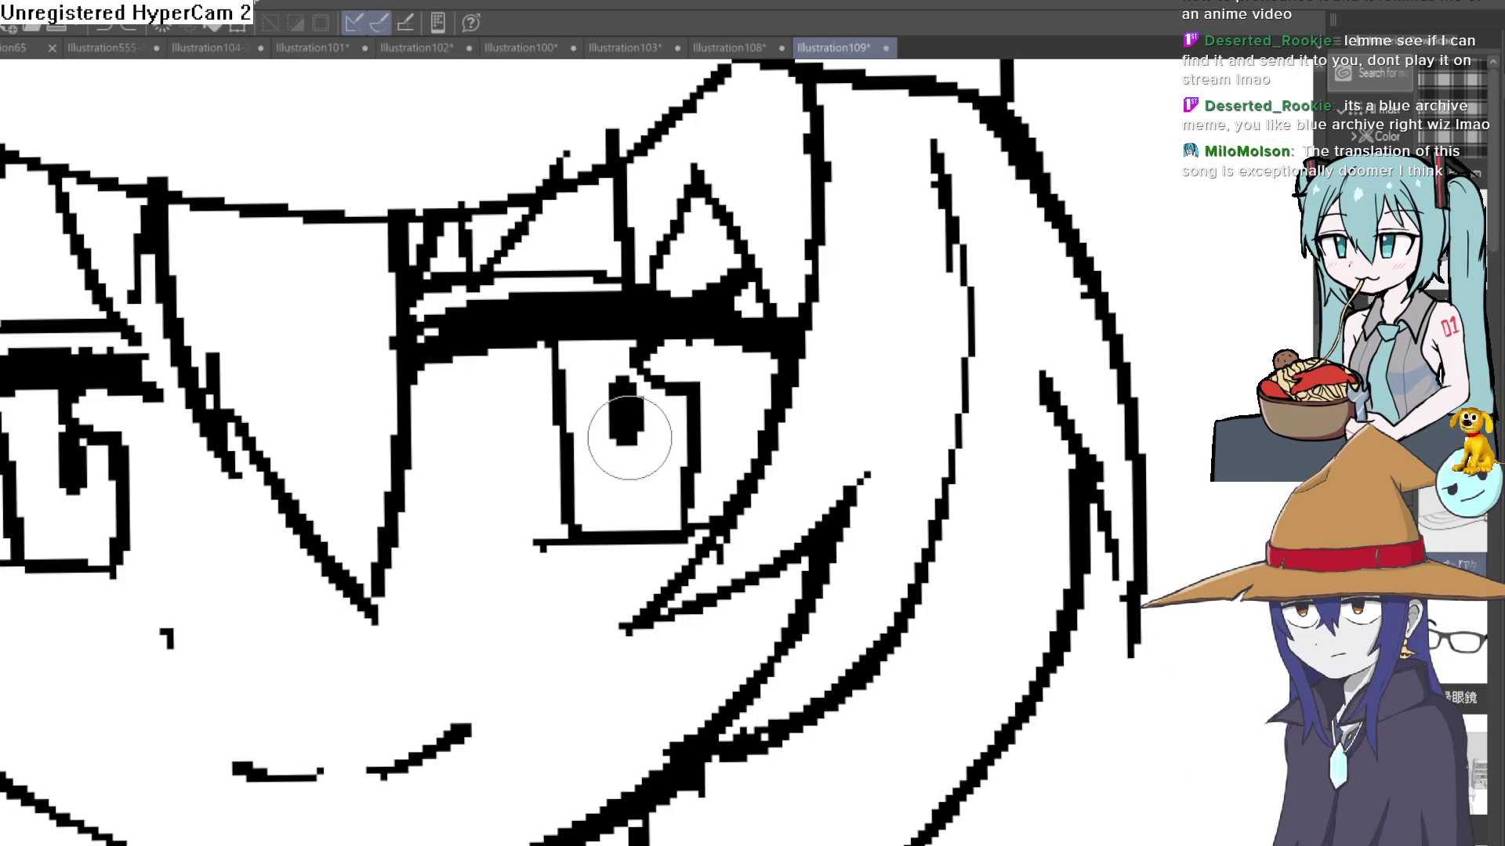
key(ctrl+minus)
key(ctrl+minus)
key(ctrl+minus)
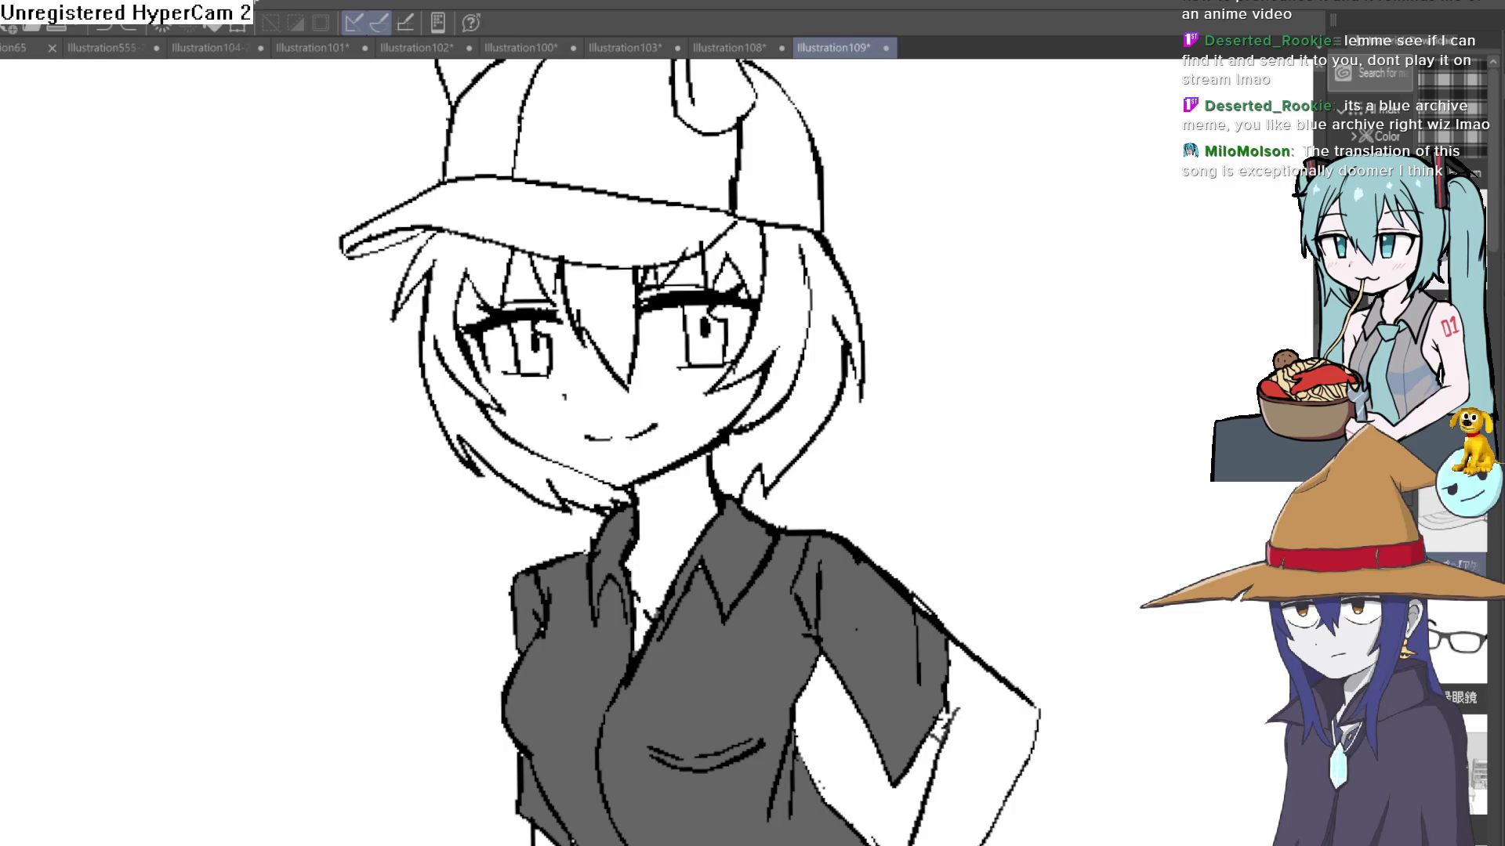
Step: Try a peach fill on the face twice, undoing each attempt
click(686, 429)
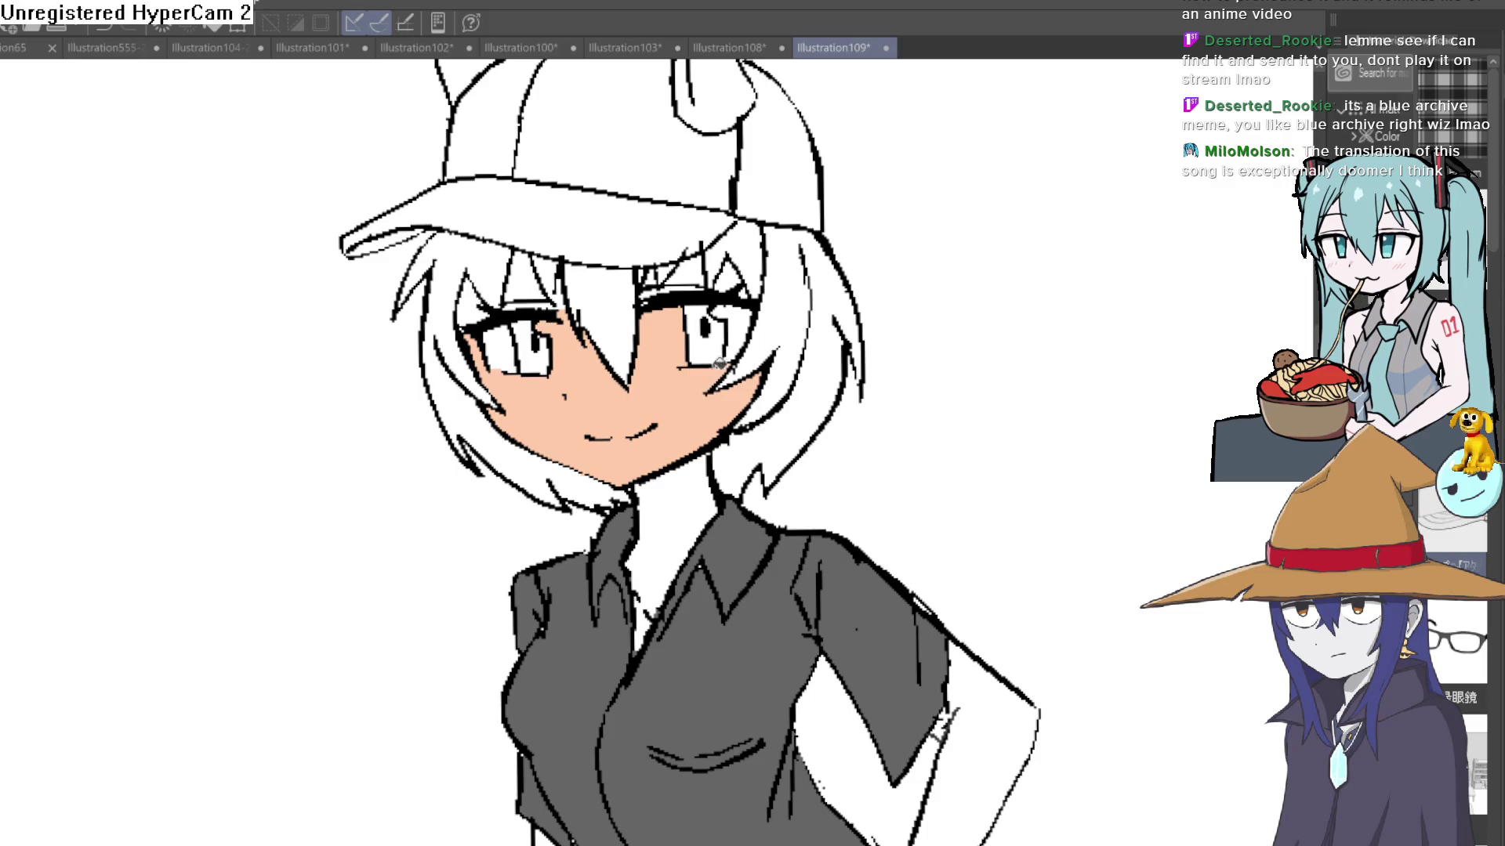
key(ctrl+z)
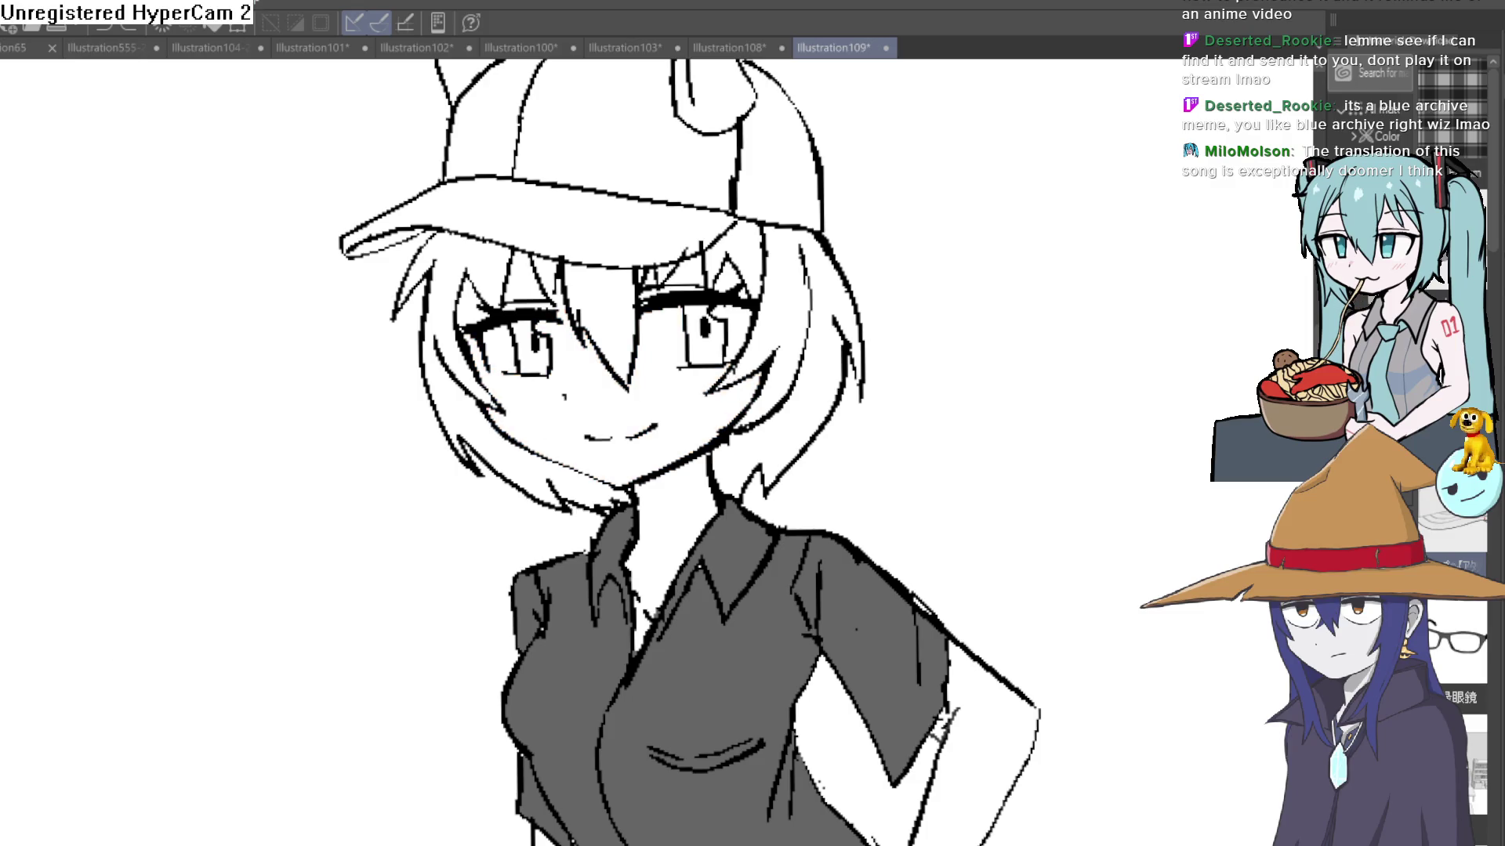
click(678, 416)
key(ctrl+z)
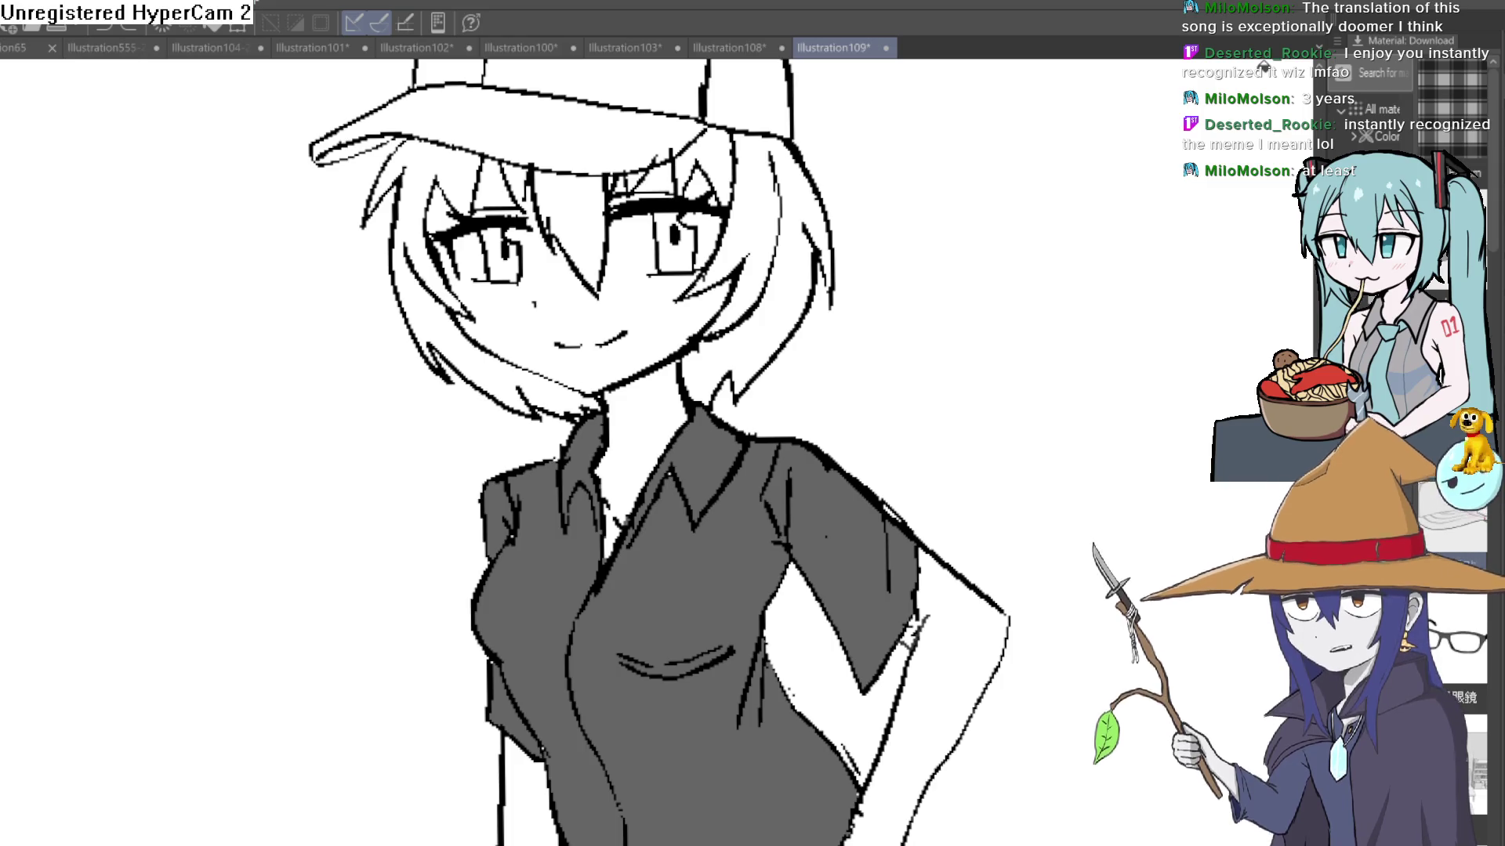
Step: Fill the face and neck with light skin tone, plus the gaps above the right eye
click(639, 345)
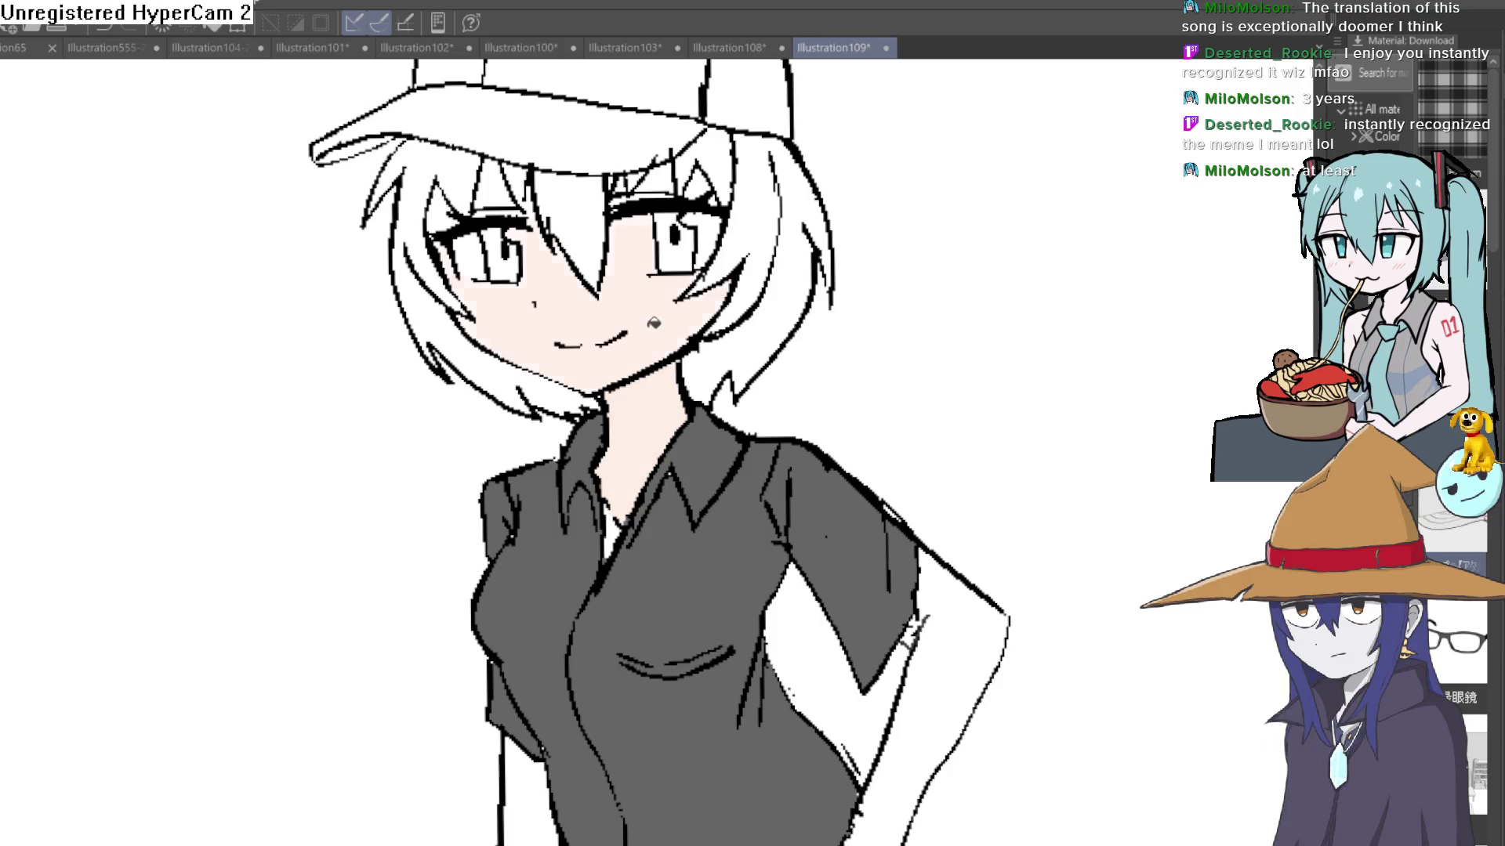
scroll(677, 143, up, 3)
drag(677, 144, 654, 312)
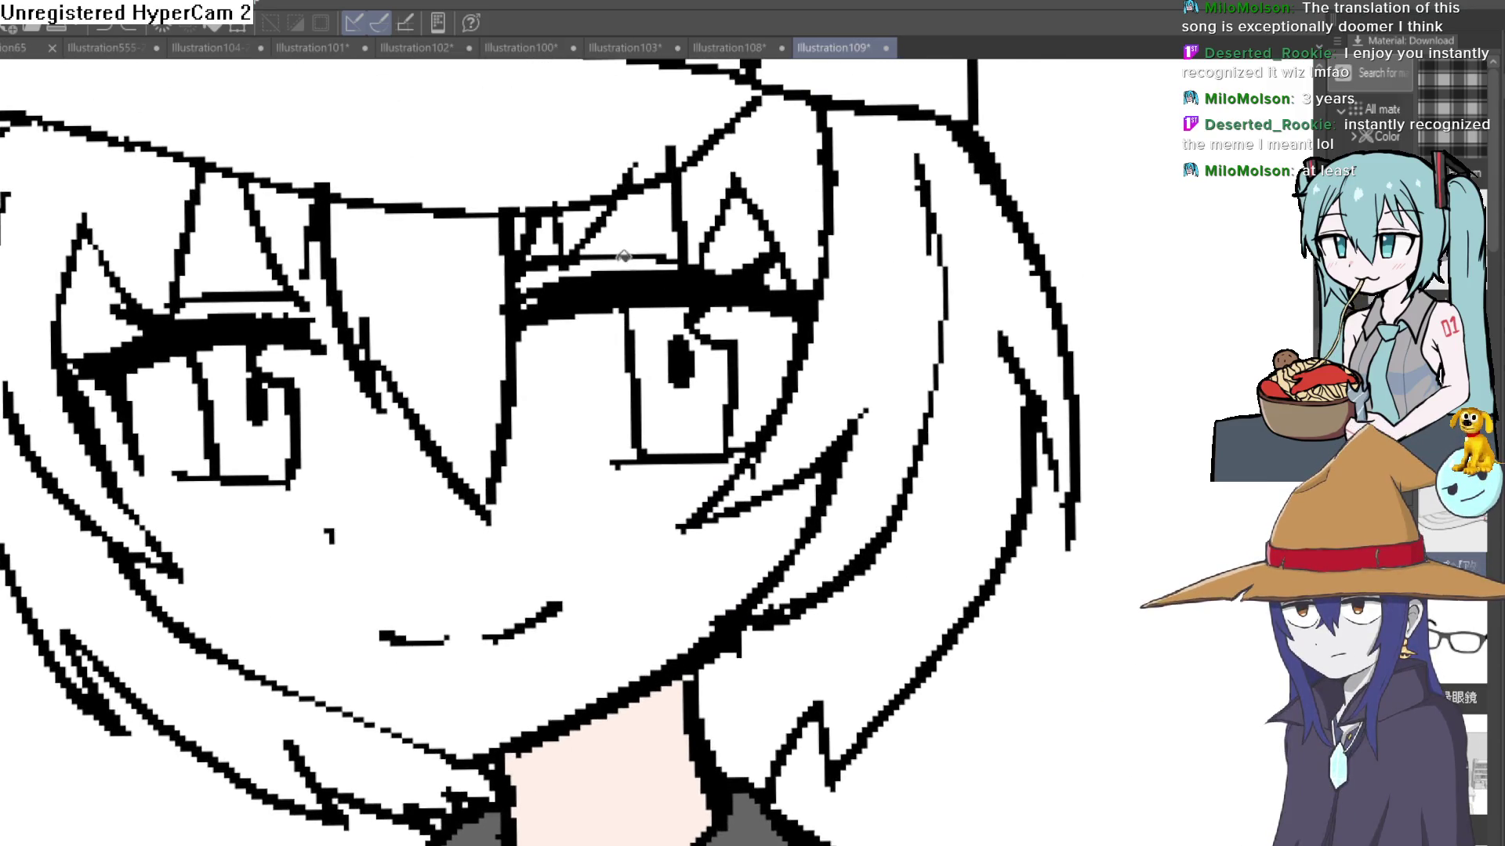
click(619, 267)
click(623, 238)
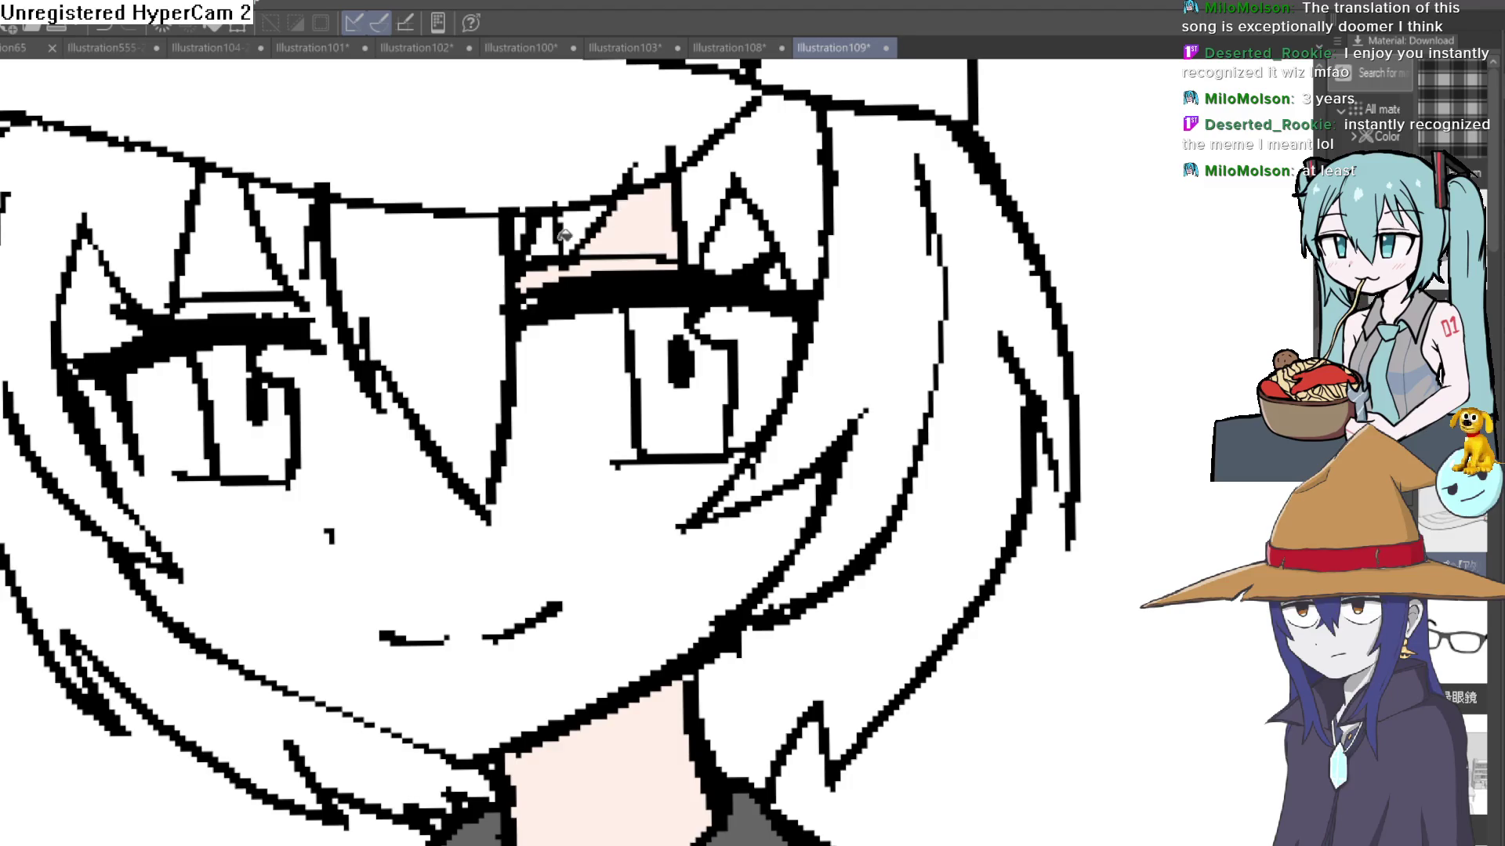
click(745, 234)
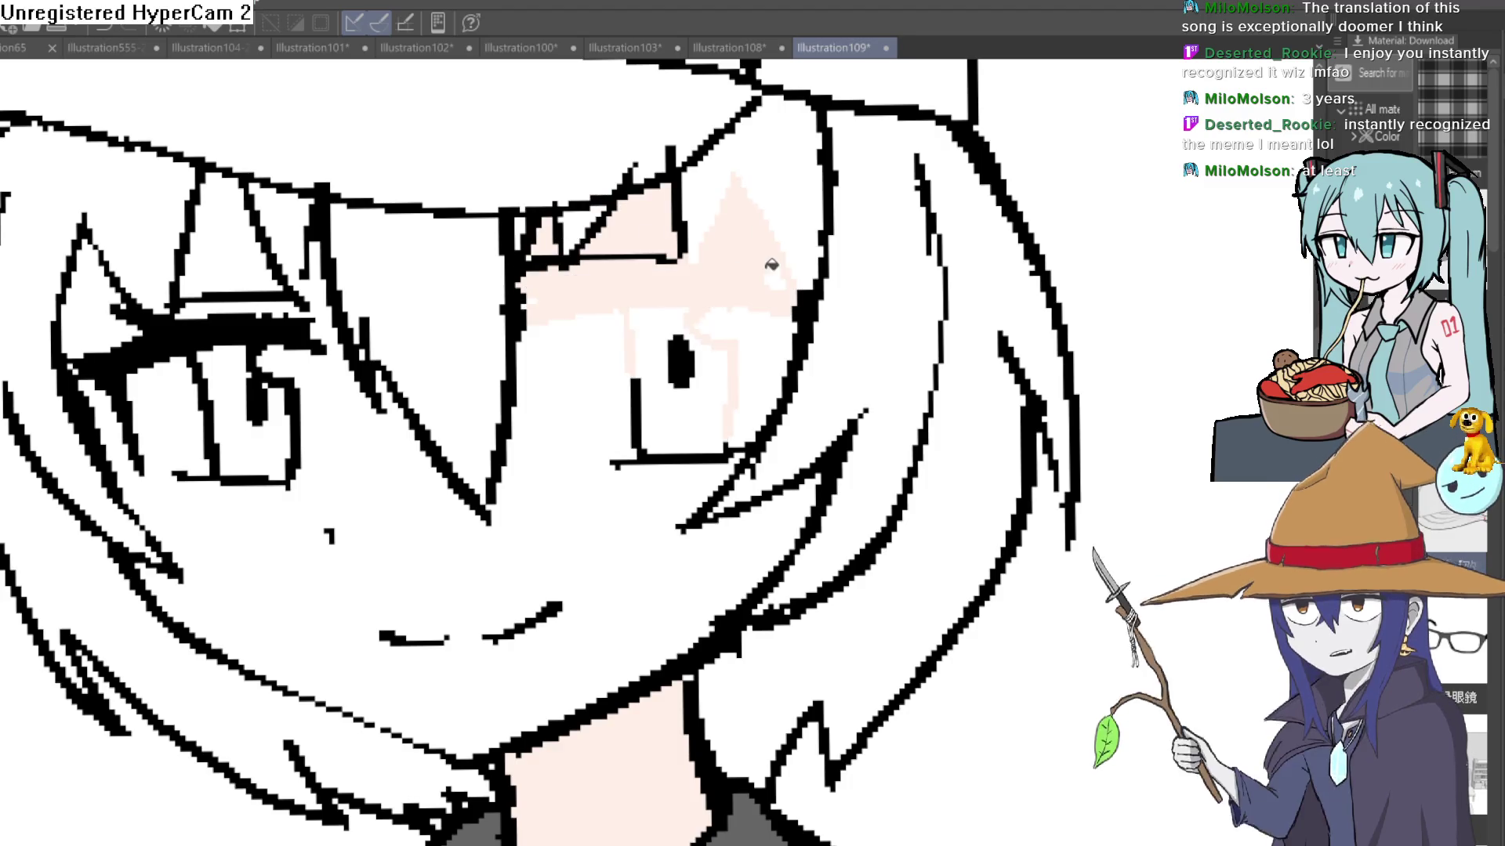
click(777, 273)
Step: Fill the gaps around the left eye and the remaining face, then brush white back into the left eye
click(235, 259)
click(319, 288)
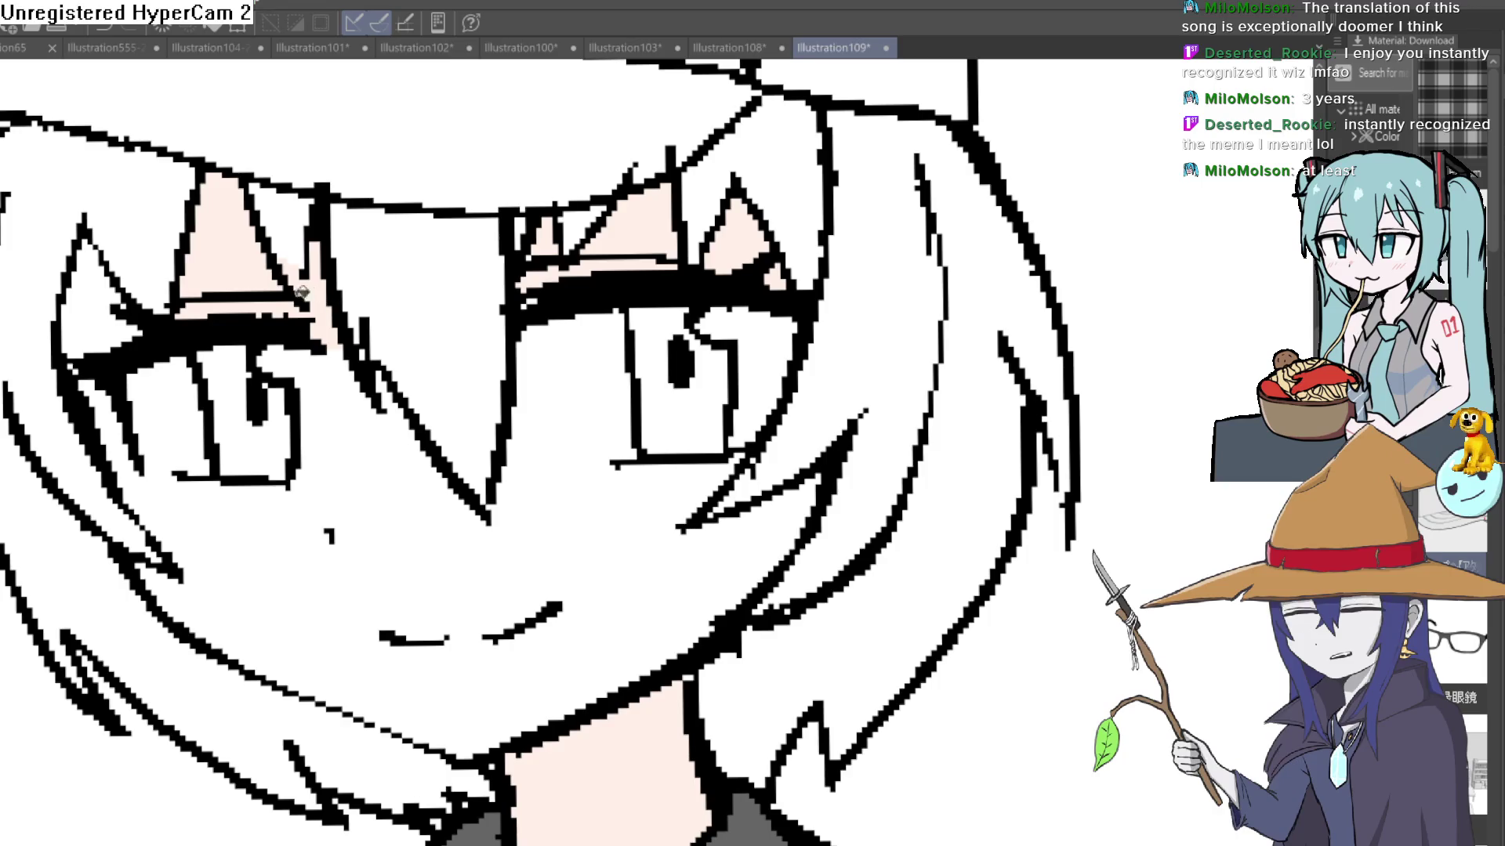
click(133, 296)
click(113, 404)
click(375, 562)
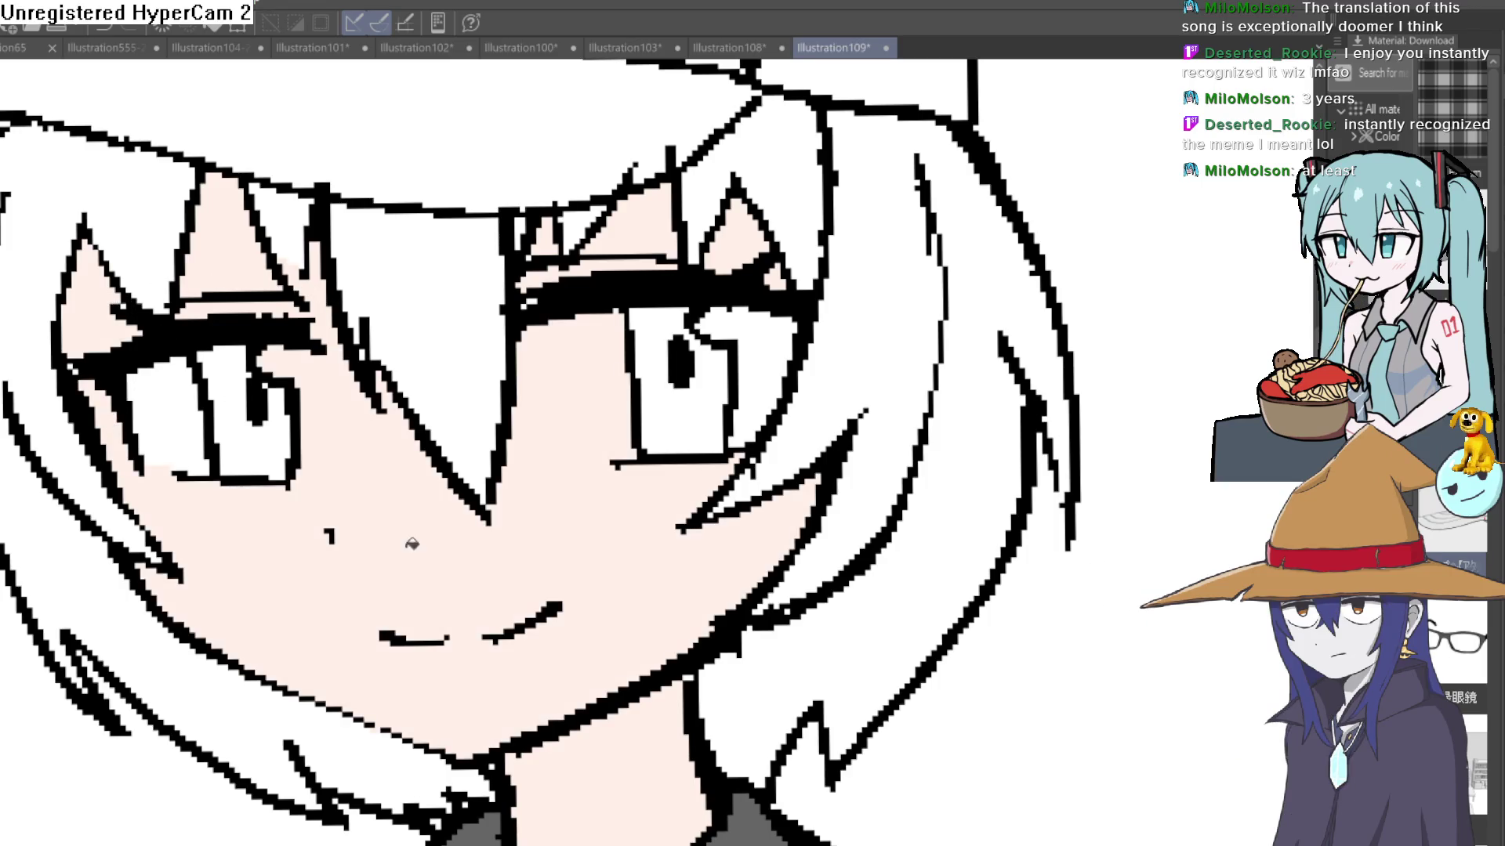
key(e)
mouse_move(306, 359)
mouse_down()
mouse_move(312, 460)
mouse_move(313, 368)
mouse_move(281, 356)
mouse_up()
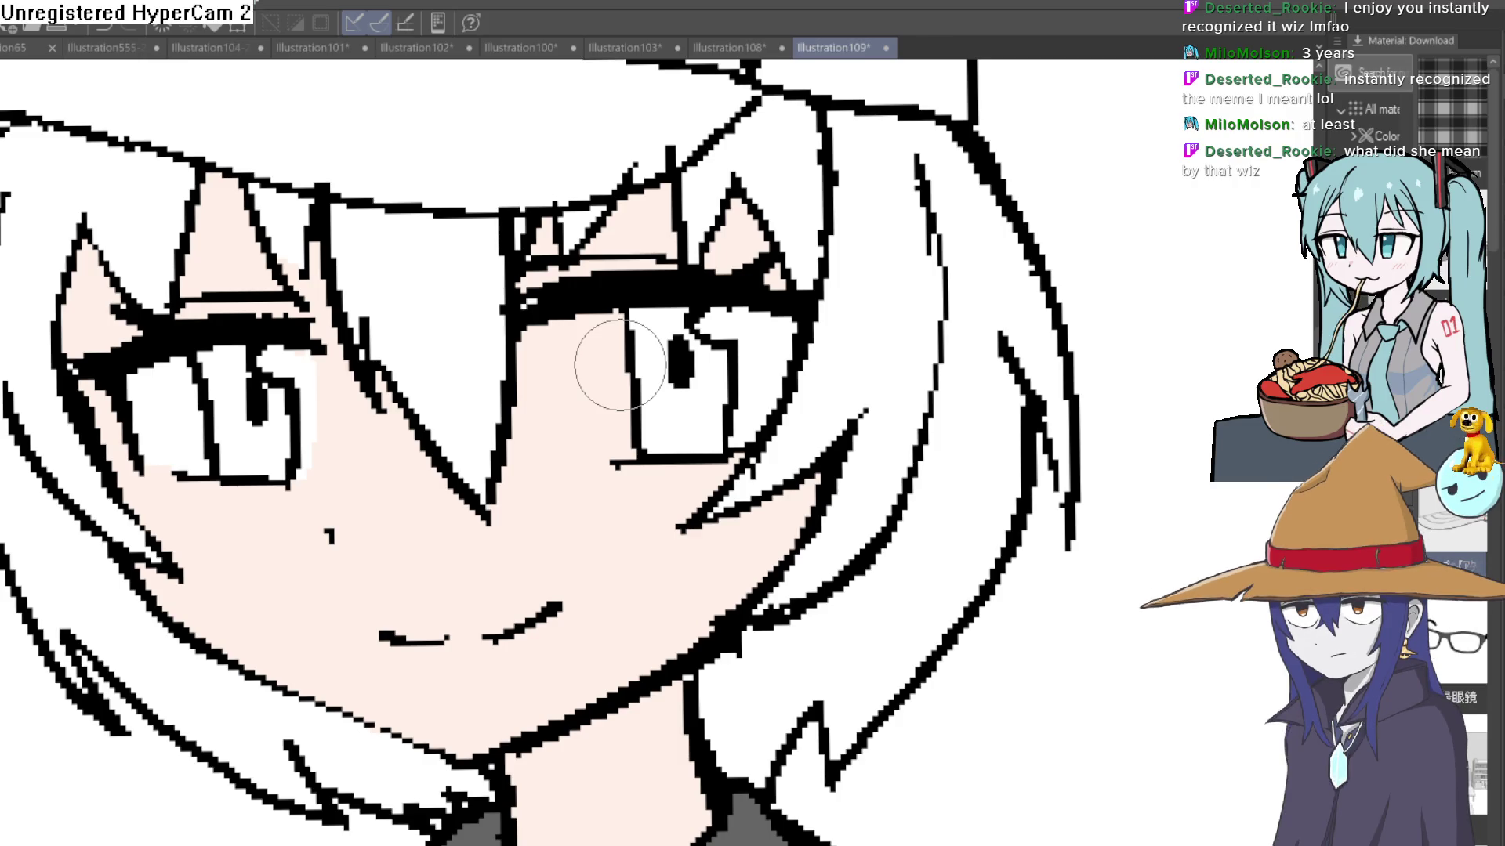
Step: Touch up the eye white near its corner with a white stroke
mouse_move(649, 434)
mouse_down()
mouse_move(591, 440)
mouse_move(557, 363)
mouse_move(568, 410)
mouse_move(584, 326)
mouse_move(605, 427)
mouse_move(579, 420)
mouse_up()
scroll(823, 408, down, 5)
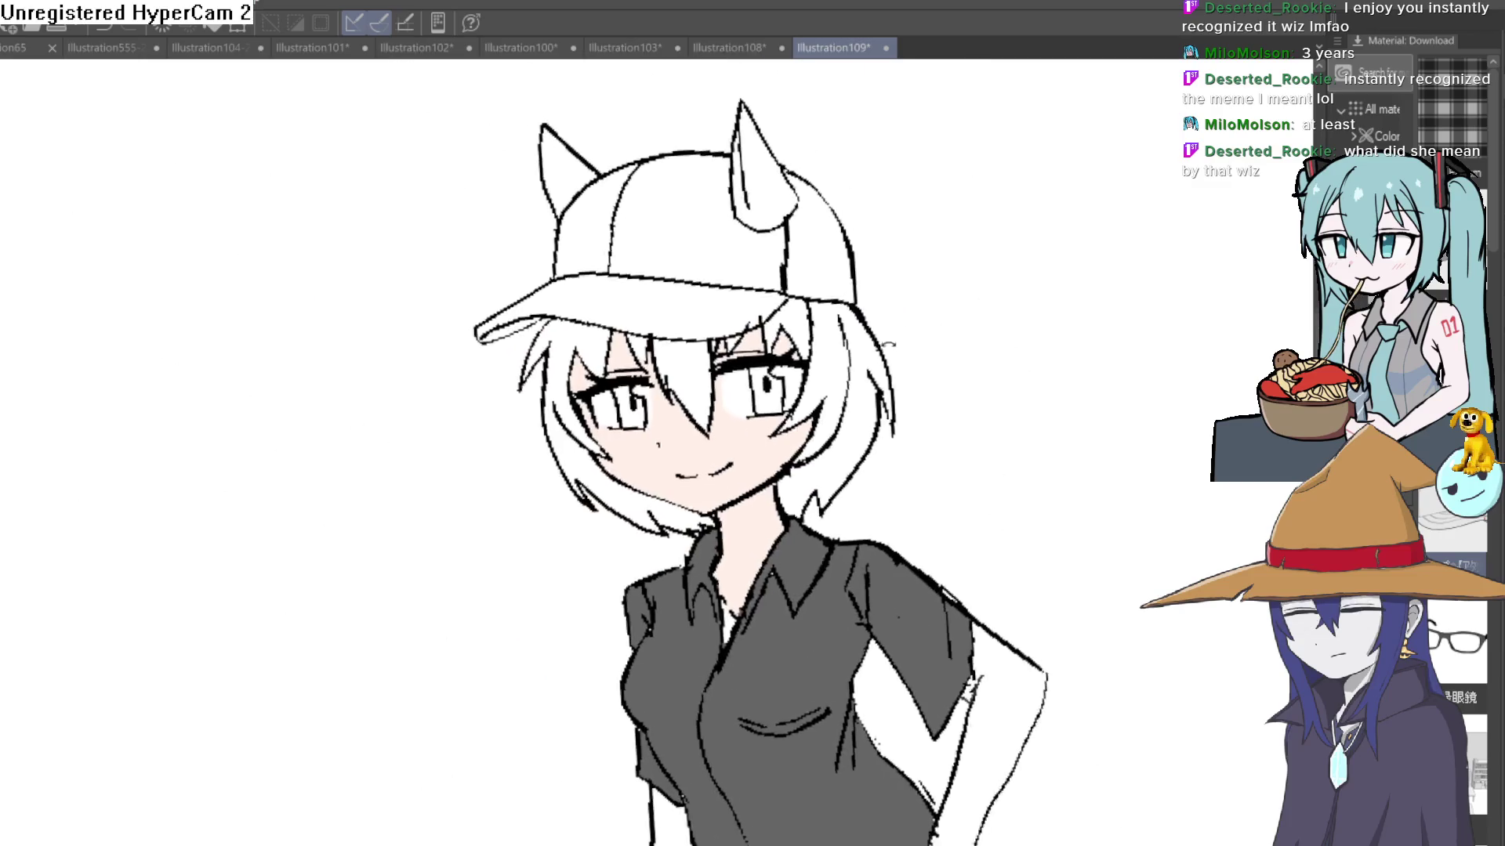
scroll(854, 366, up, 6)
scroll(854, 366, up, 1)
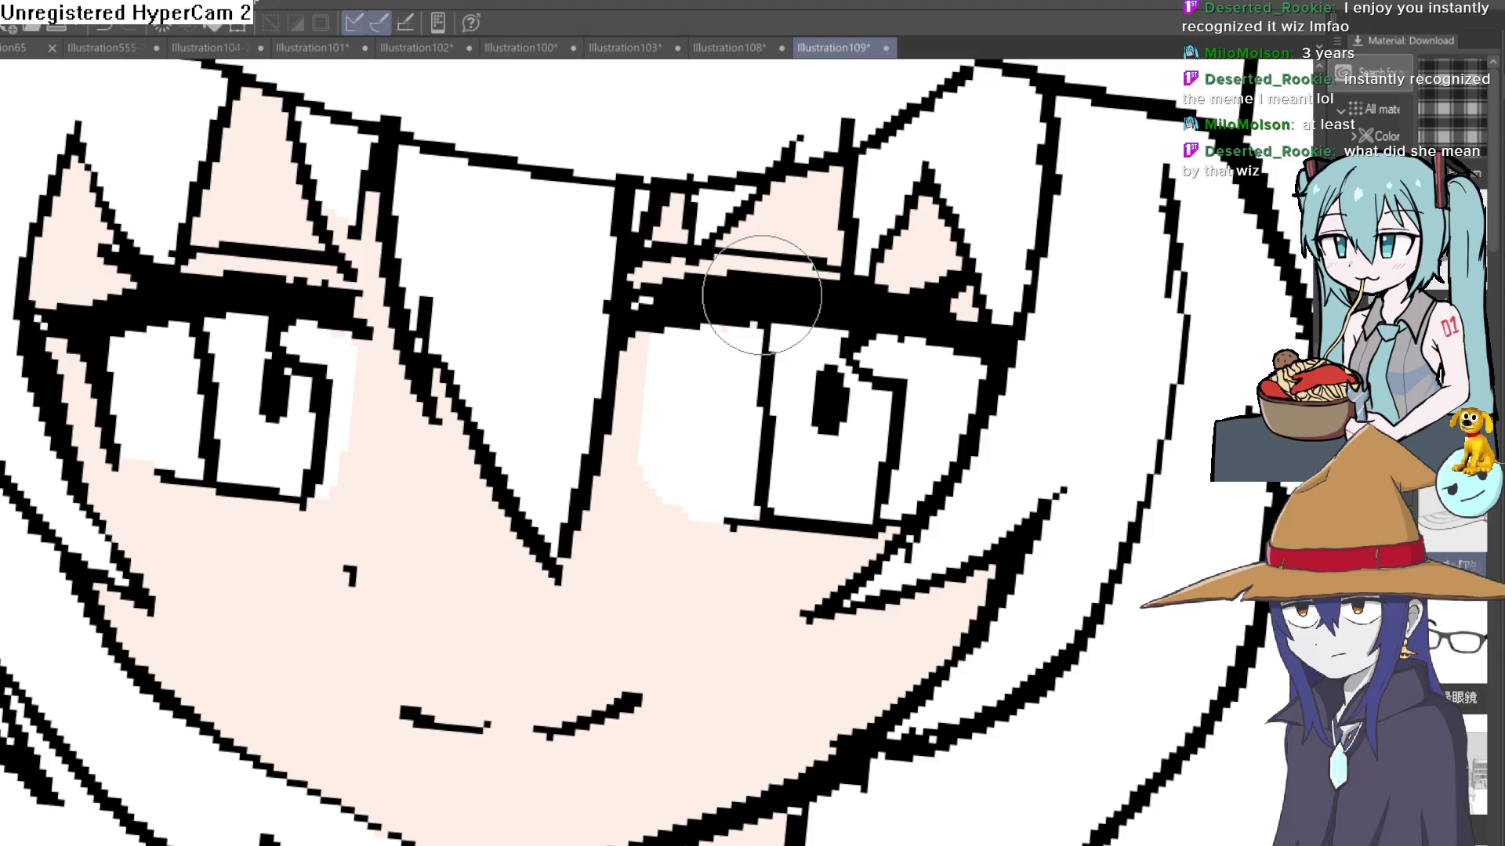
scroll(784, 329, down, 3)
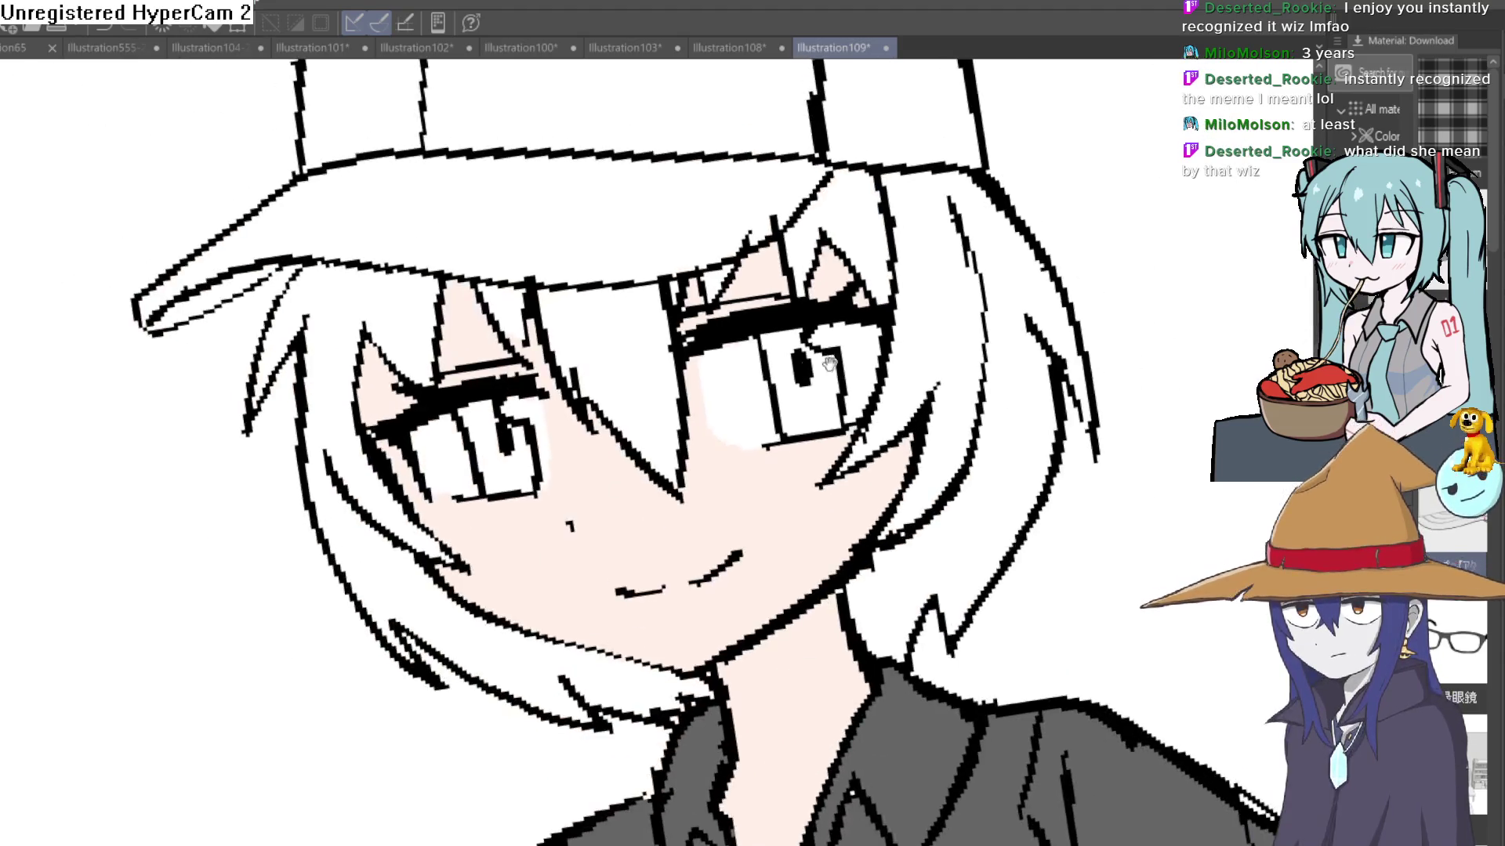
mouse_move(829, 362)
mouse_down()
mouse_move(829, 253)
mouse_move(727, 245)
mouse_up()
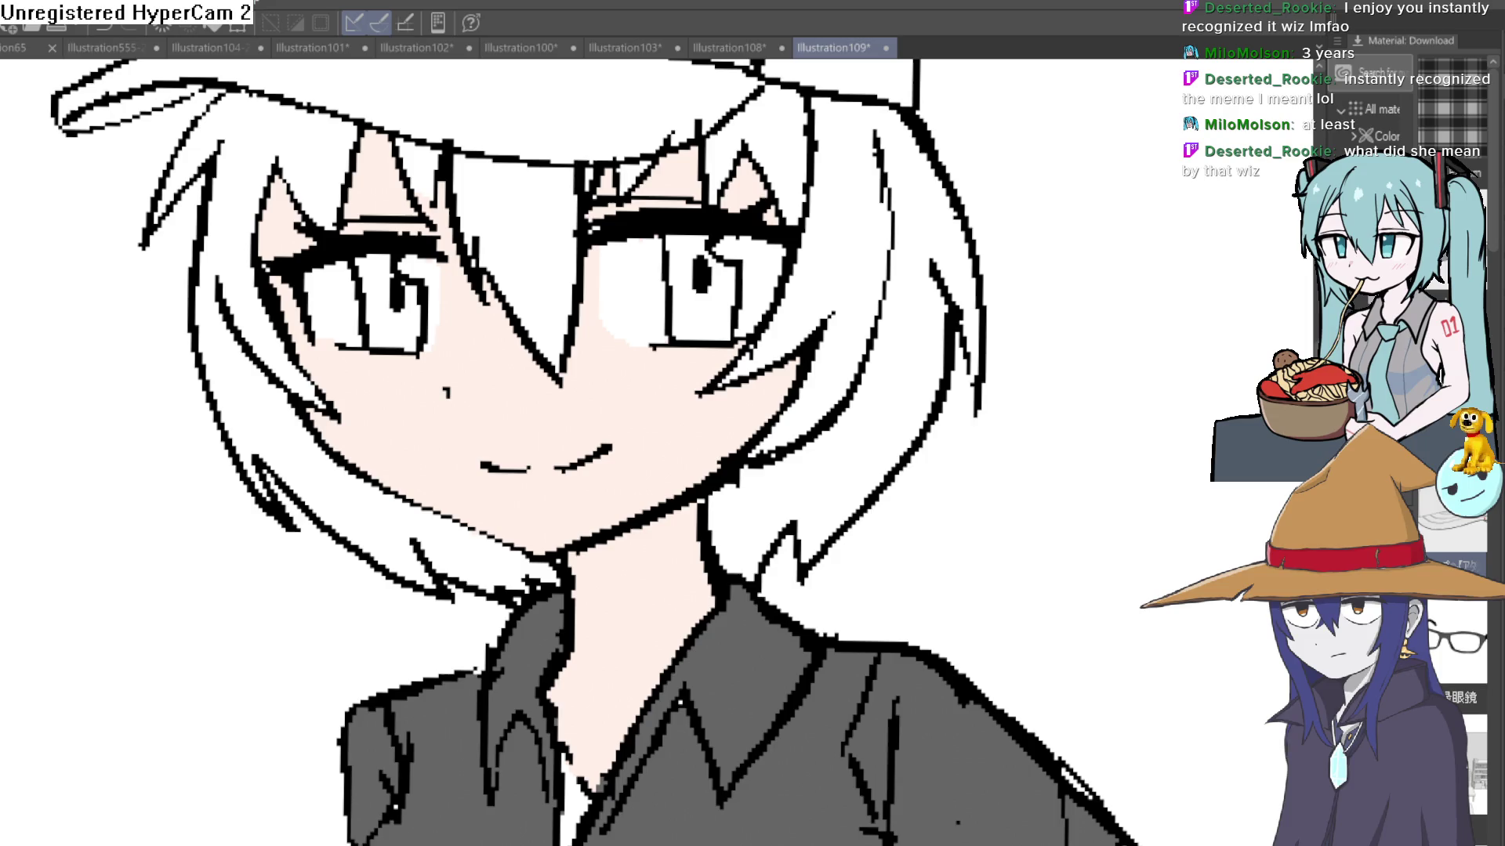
Step: Try a darker salmon skin fill, undo it, and refill the face a slightly pinker tone
click(626, 434)
key(ctrl+z)
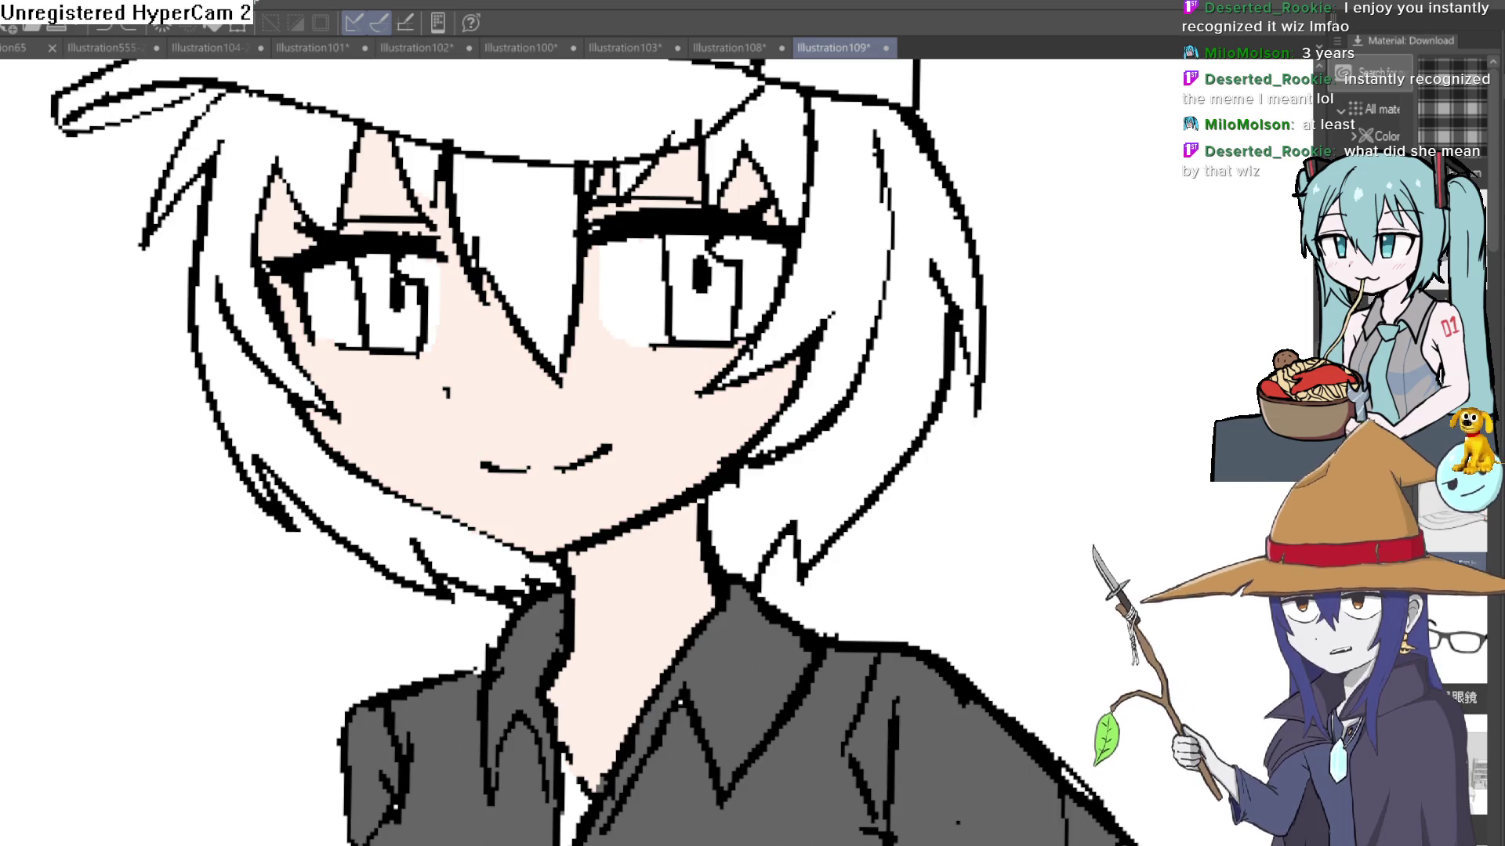
click(654, 408)
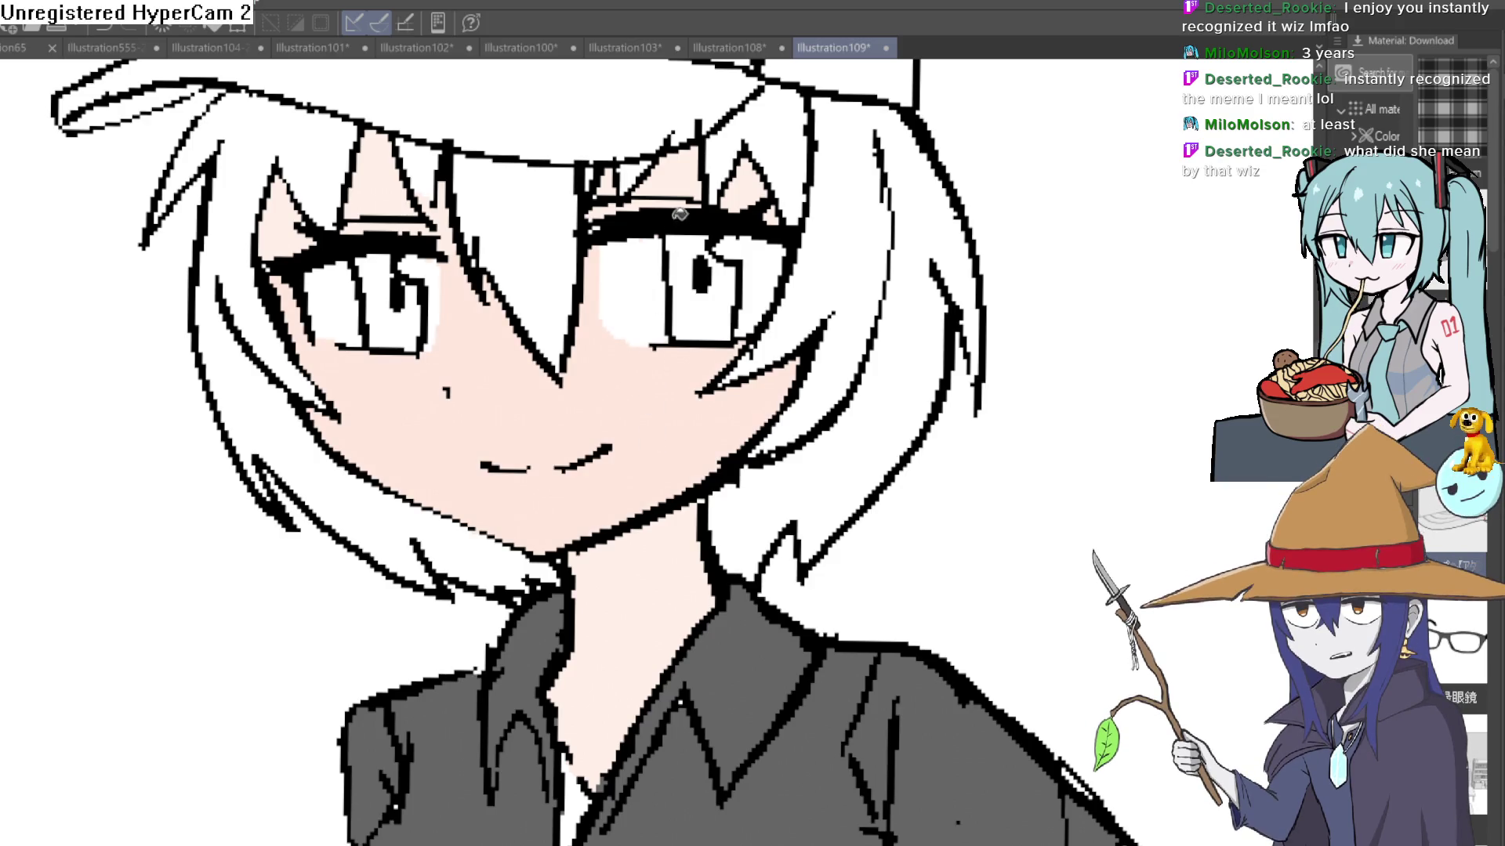
scroll(737, 226, up, 3)
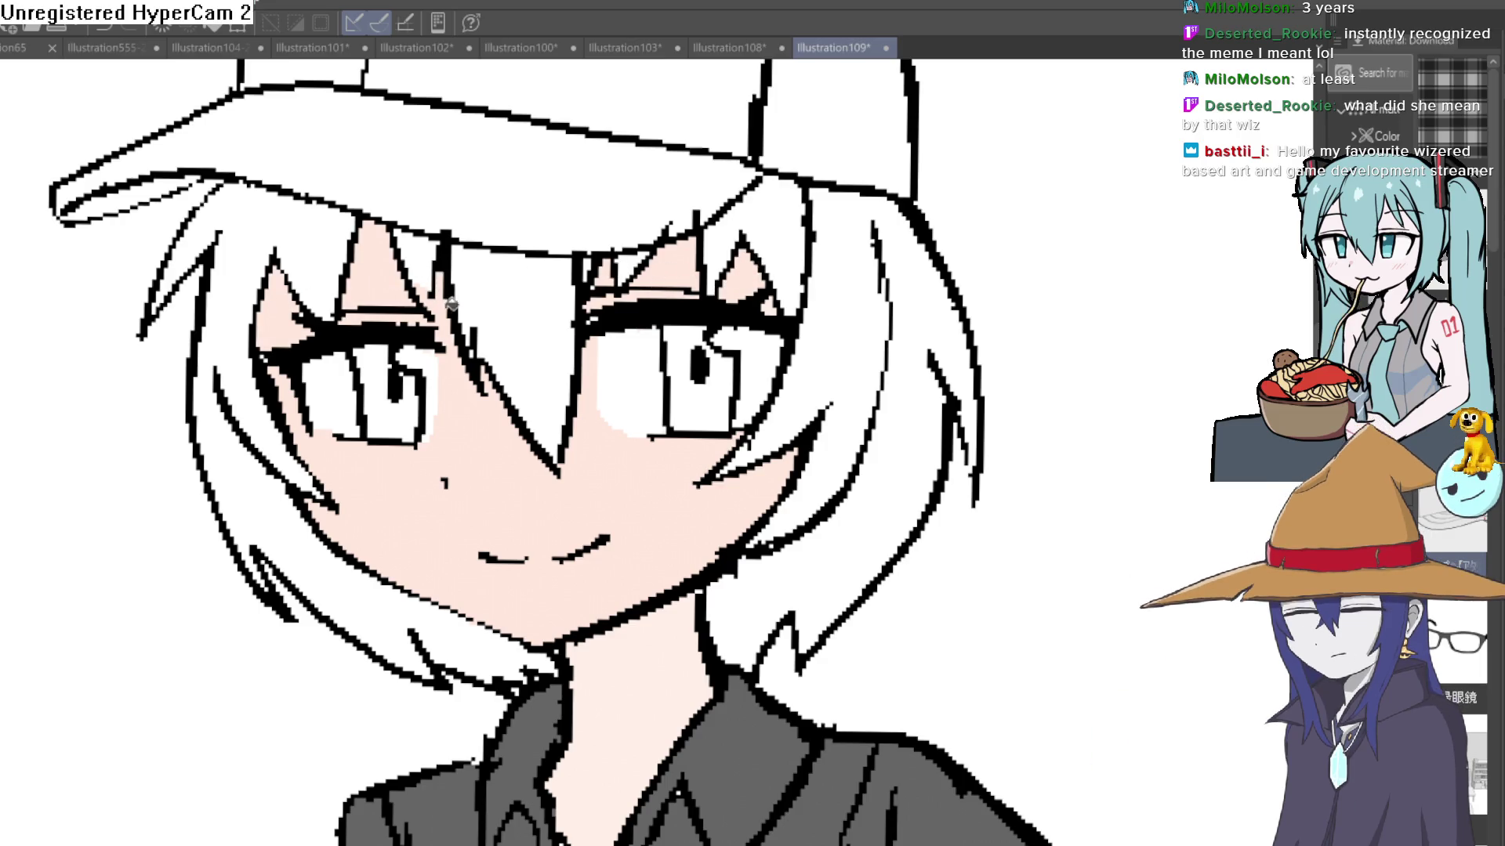
key(ctrl+0)
scroll(779, 503, down, 2)
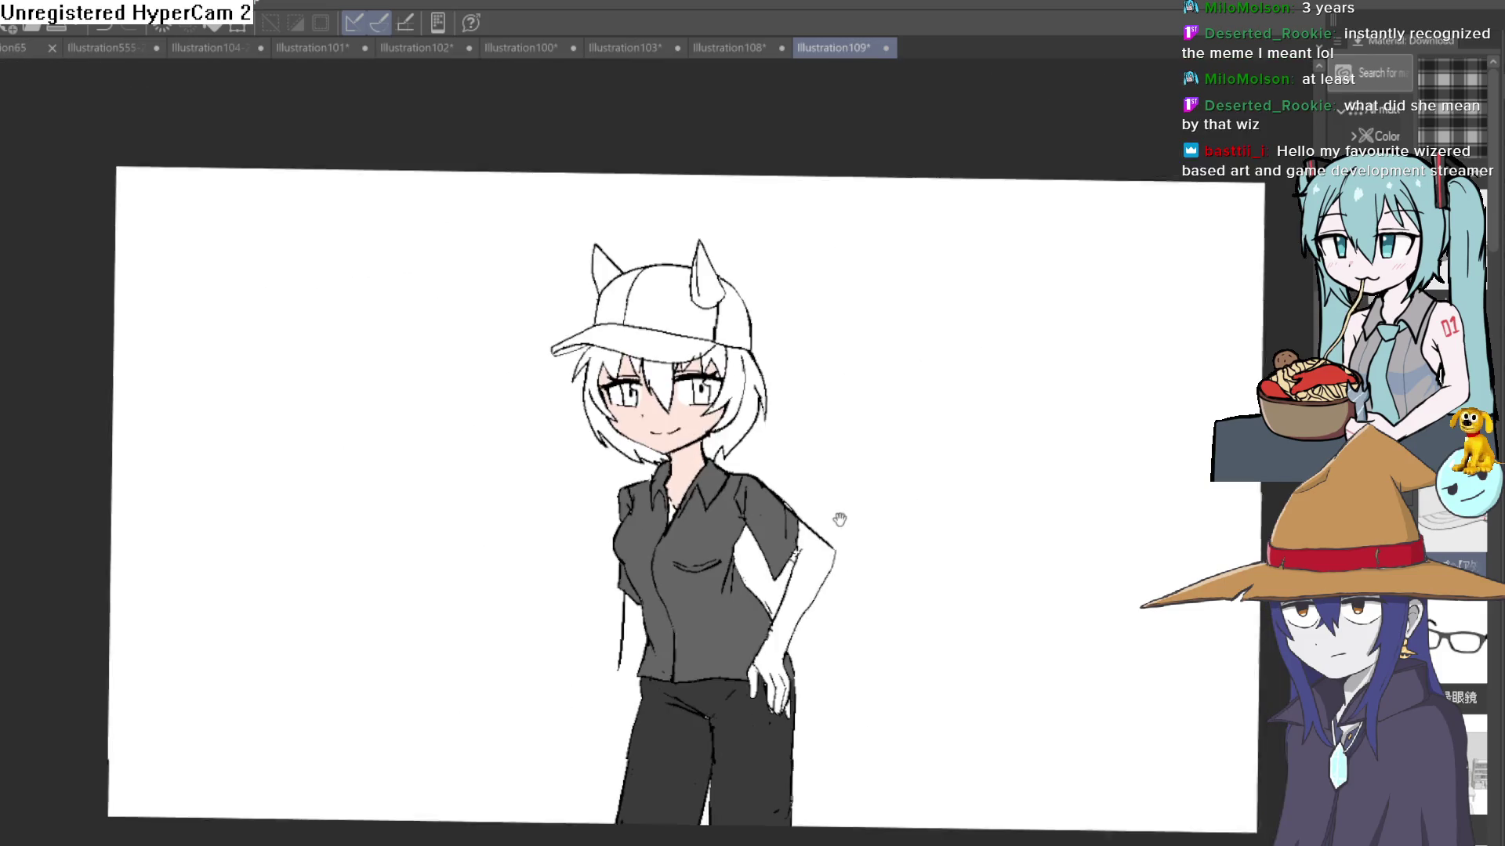
mouse_move(829, 512)
mouse_down()
mouse_move(833, 534)
mouse_move(826, 521)
mouse_up()
scroll(659, 511, up, 3)
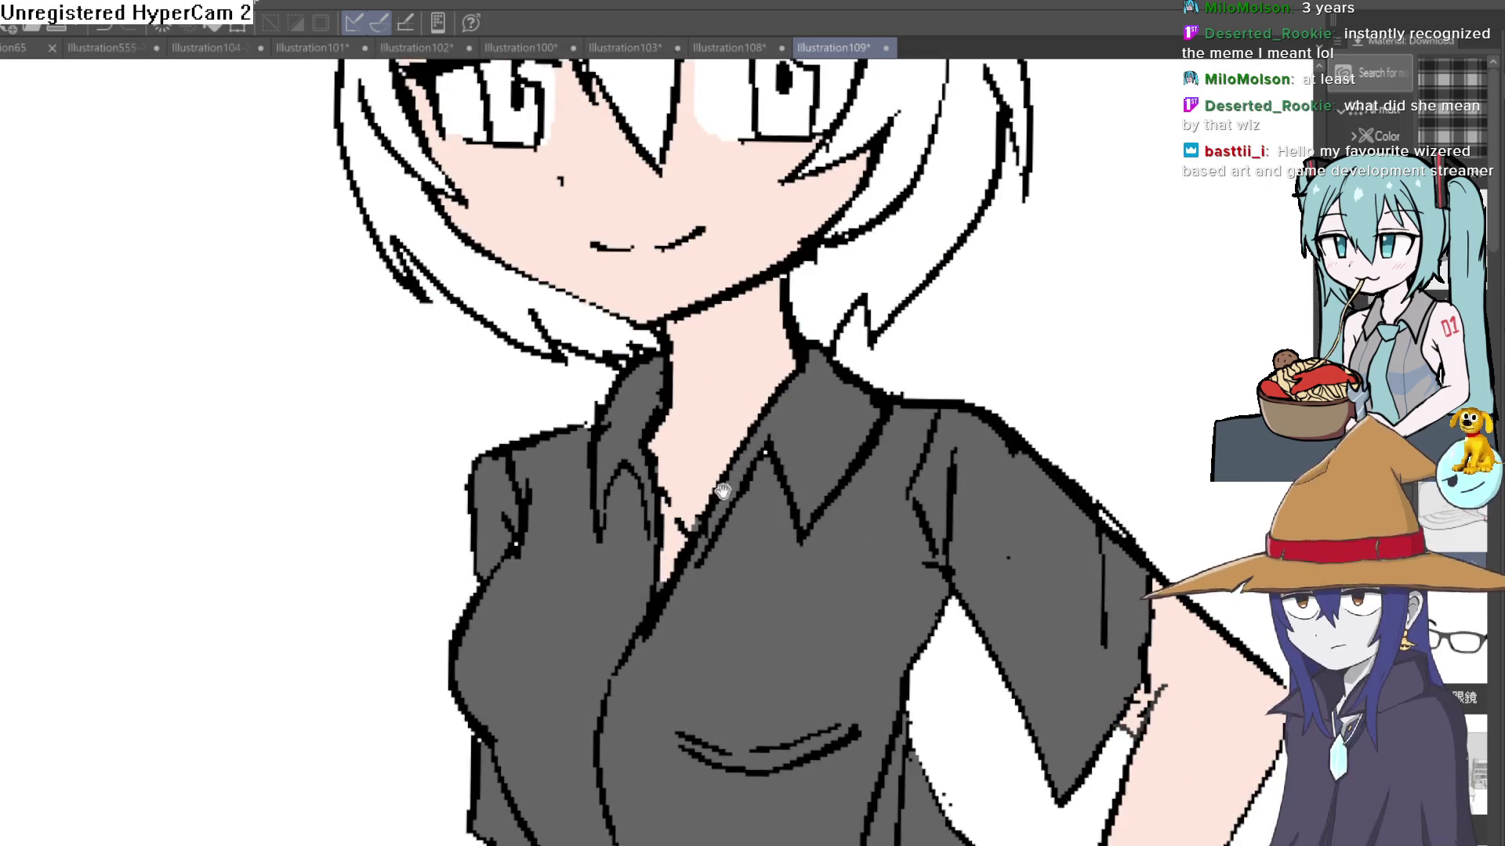
scroll(829, 433, down, 3)
scroll(829, 433, up, 1)
drag(829, 434, 817, 508)
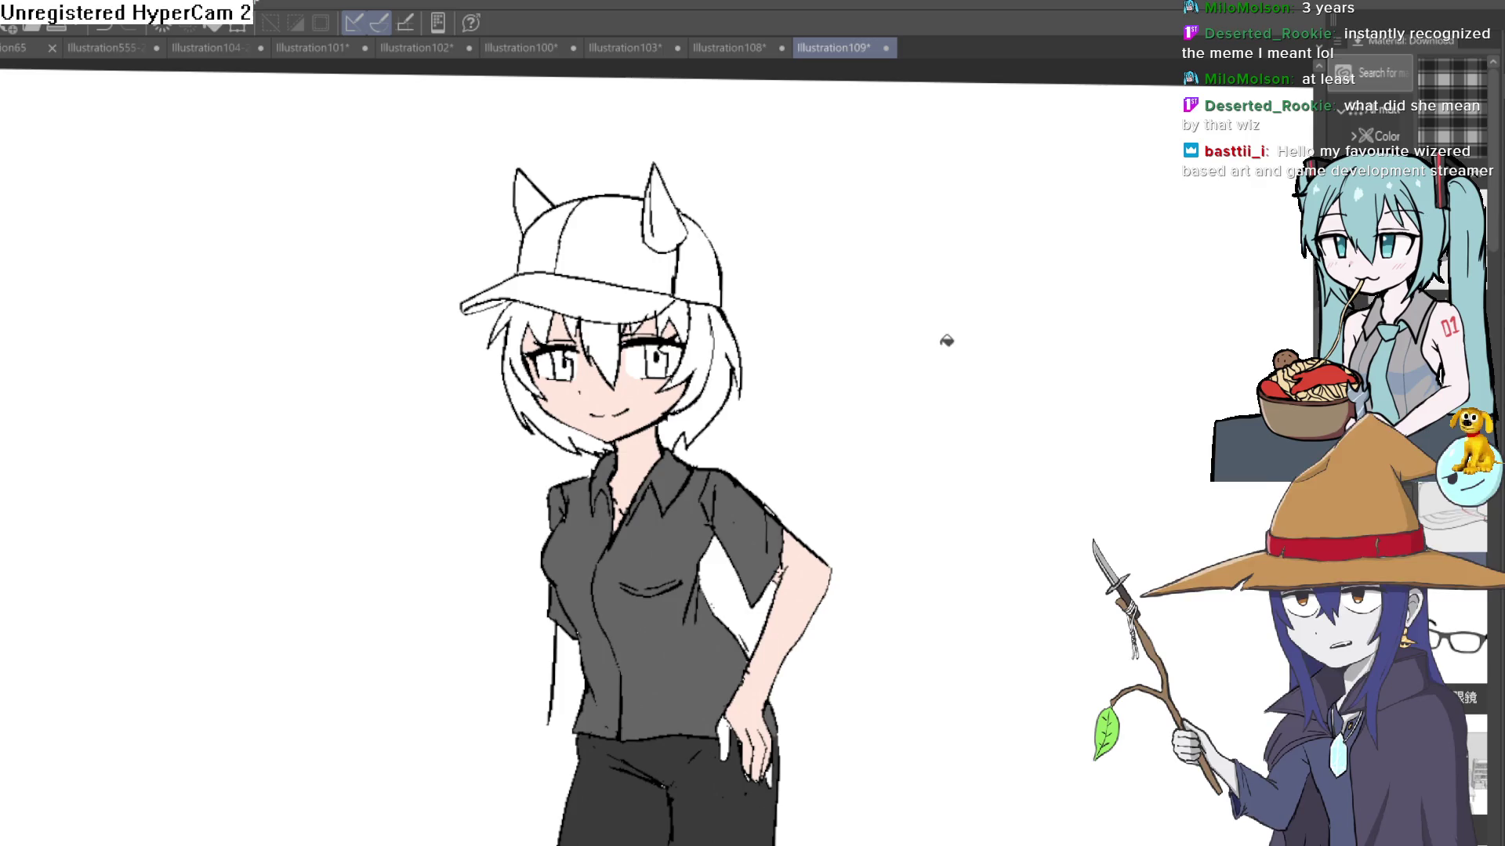
Step: Pan the canvas view toward the girl's head
mouse_move(930, 514)
mouse_down()
mouse_move(880, 507)
mouse_move(917, 544)
mouse_move(914, 504)
mouse_move(896, 723)
mouse_move(504, 629)
mouse_up()
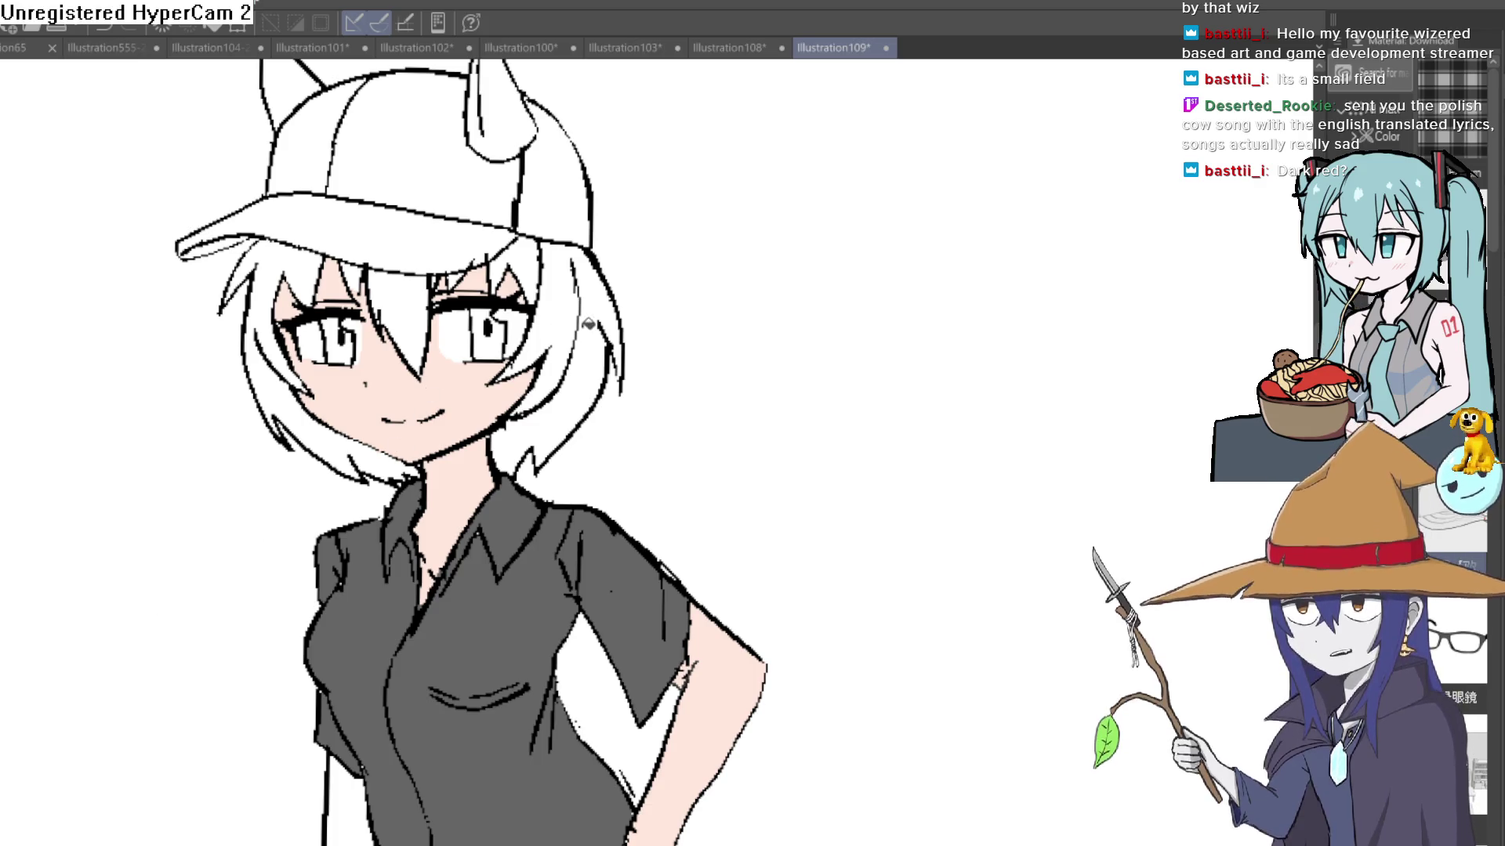
Step: Fill the hair strands and bangs dark red, then undo those fills
click(596, 319)
click(566, 294)
click(517, 267)
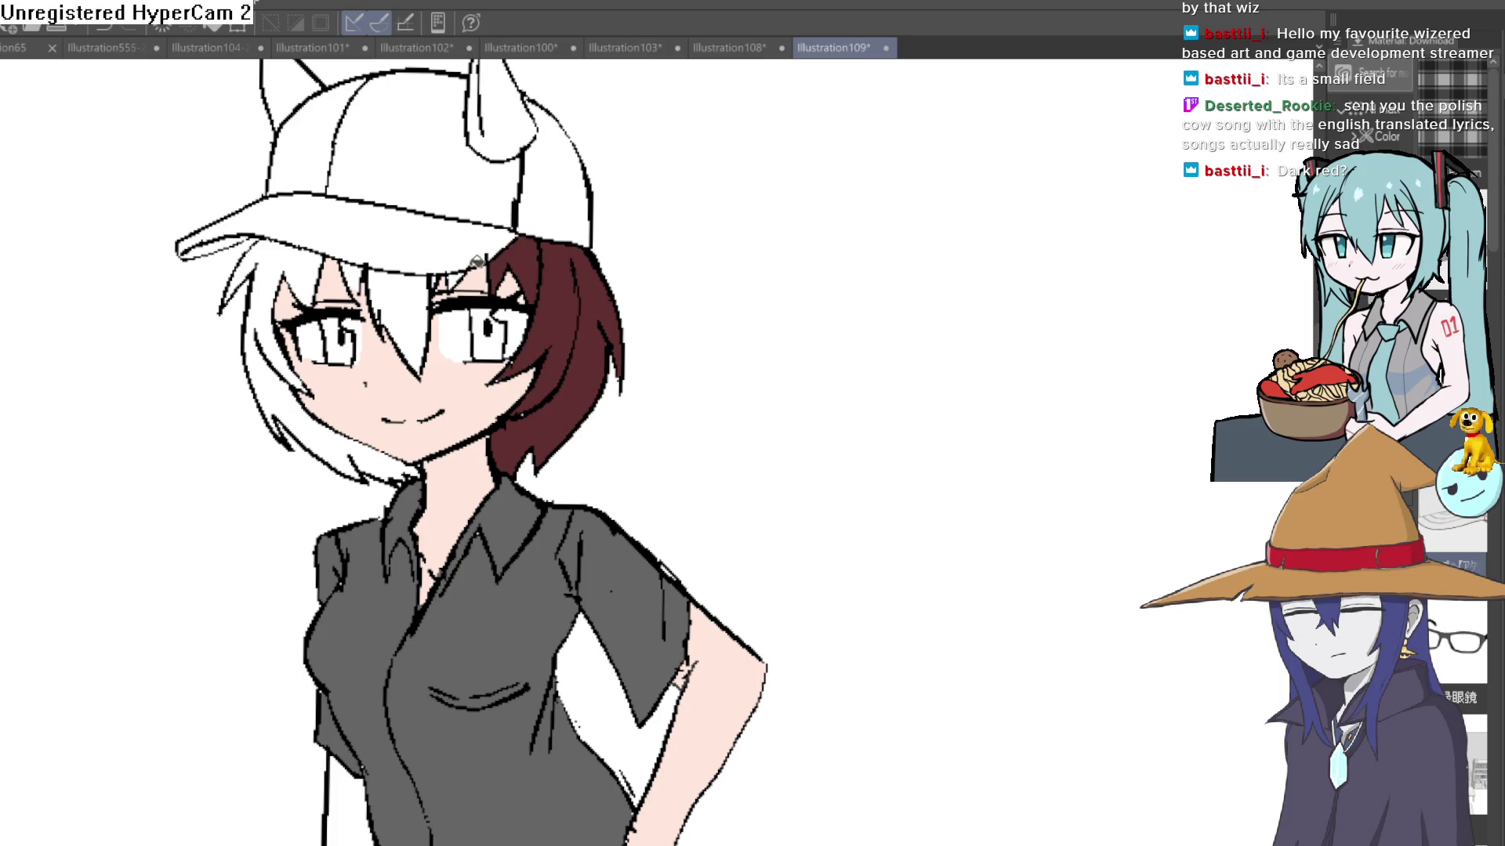
click(462, 270)
click(380, 282)
click(314, 268)
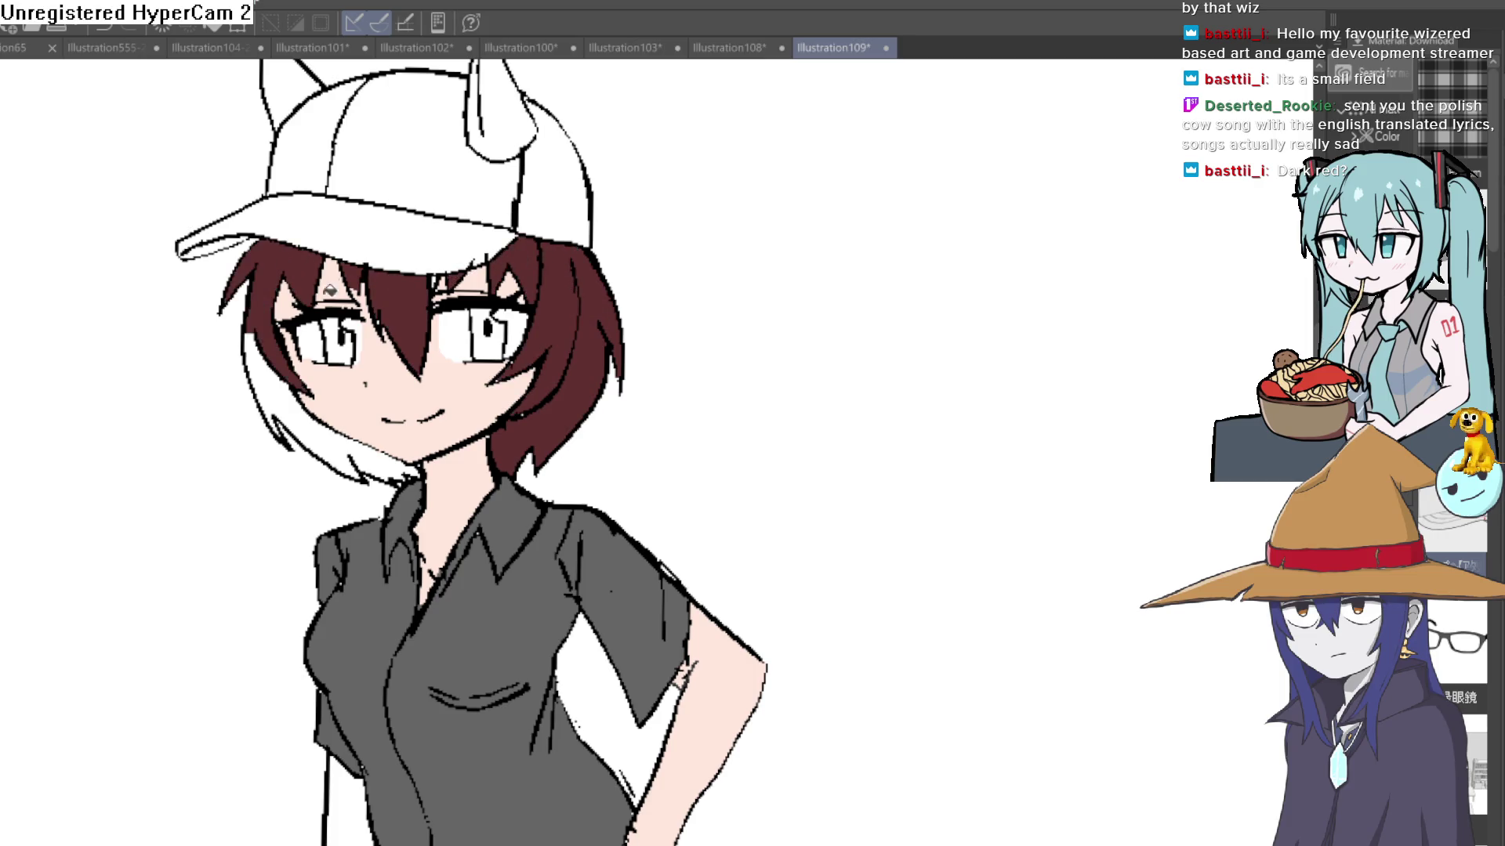
click(309, 405)
scroll(405, 405, down, 1)
click(405, 405)
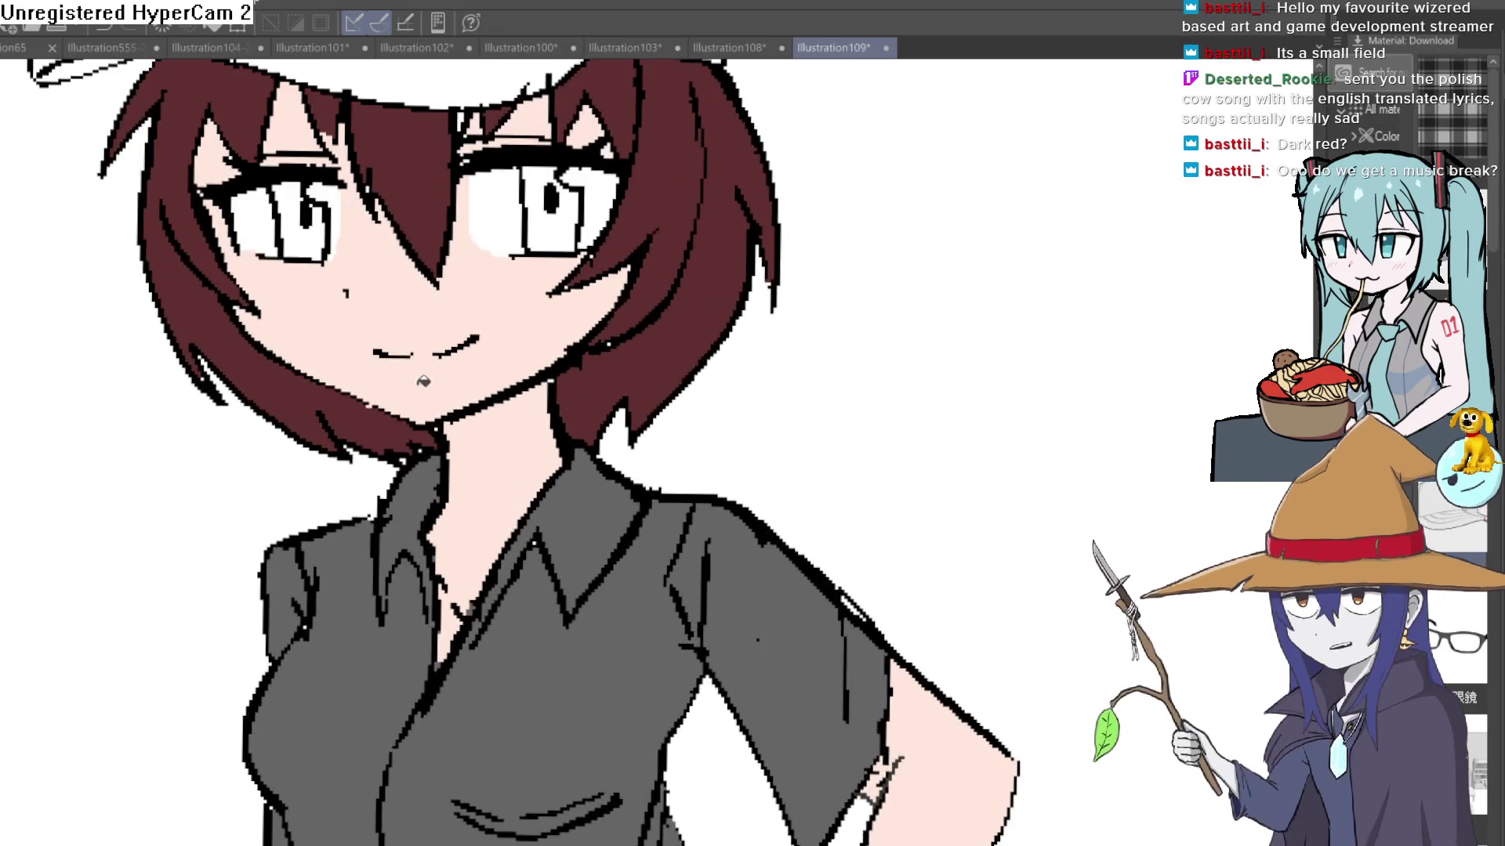
key(ctrl+0)
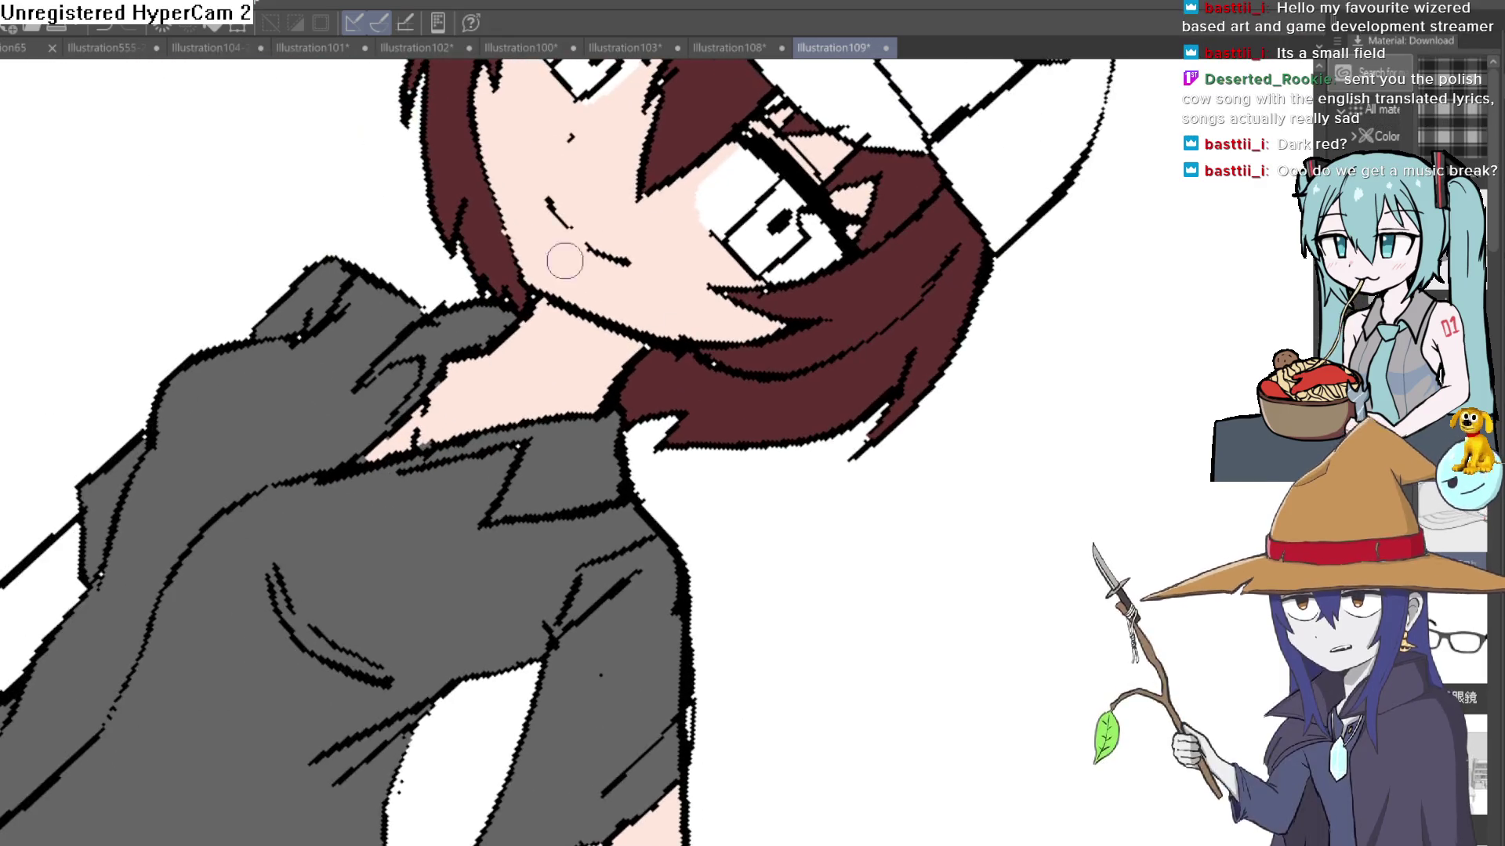
key(ctrl+0)
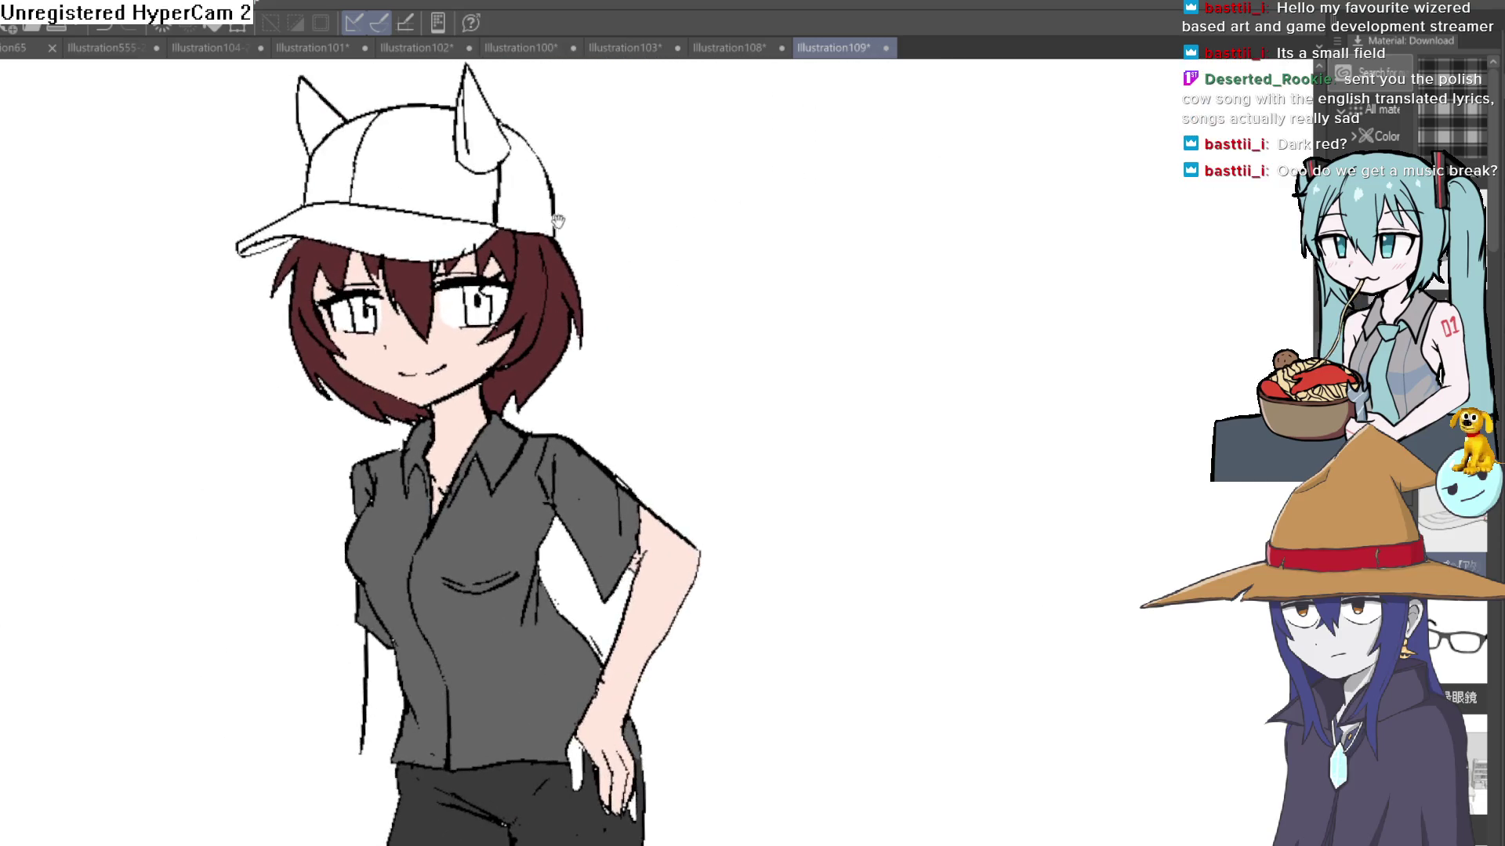
scroll(371, 251, up, 3)
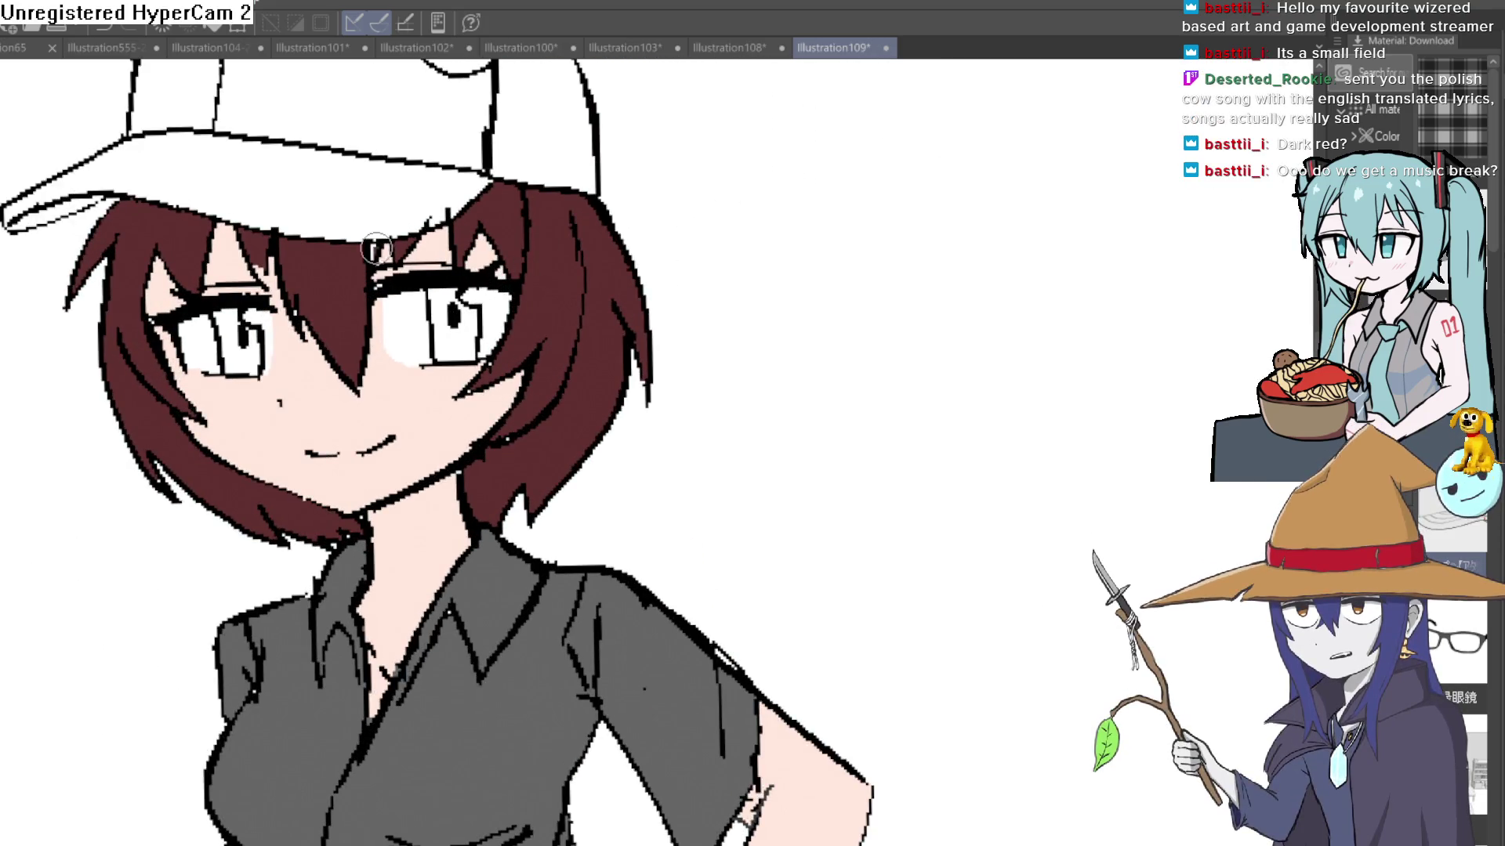
key(ctrl+z)
key(ctrl+z)
key(ctrl+z)
key(ctrl+z)
key(ctrl+z)
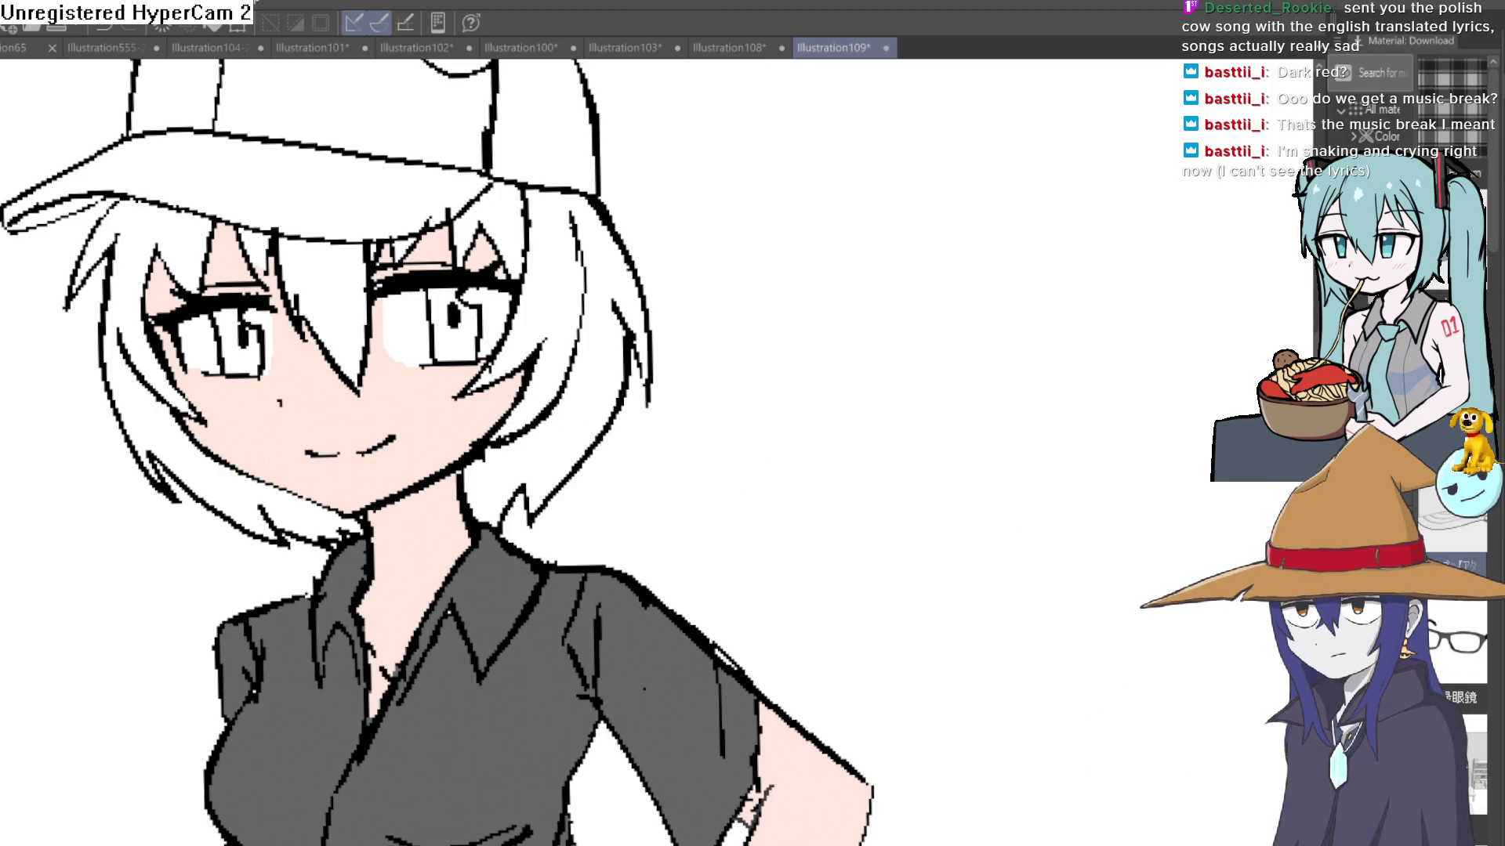
Step: Refill the right, central, between-eye and left hair regions dark red
click(600, 402)
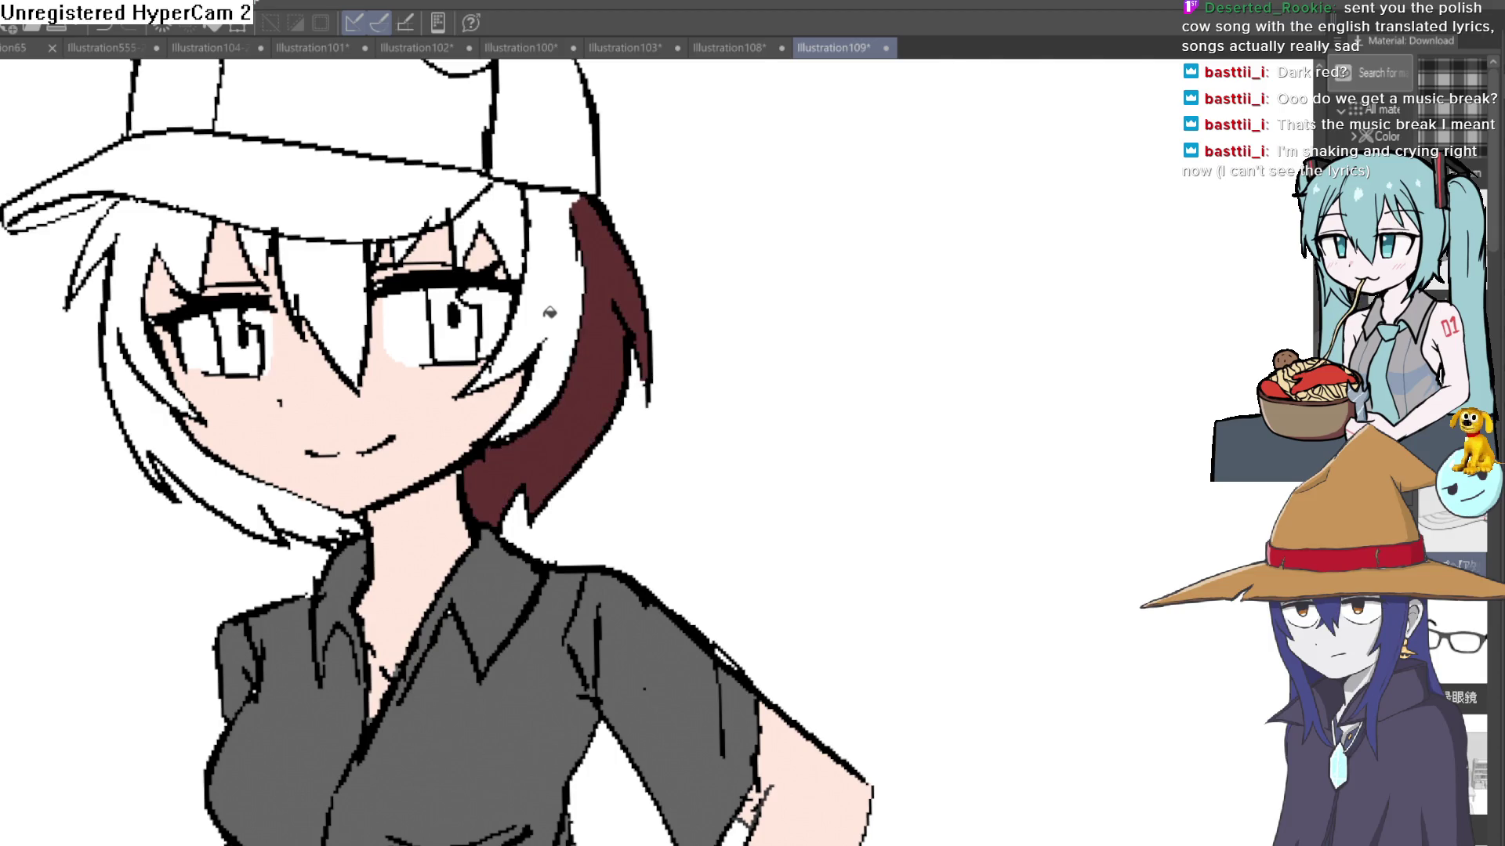
click(569, 314)
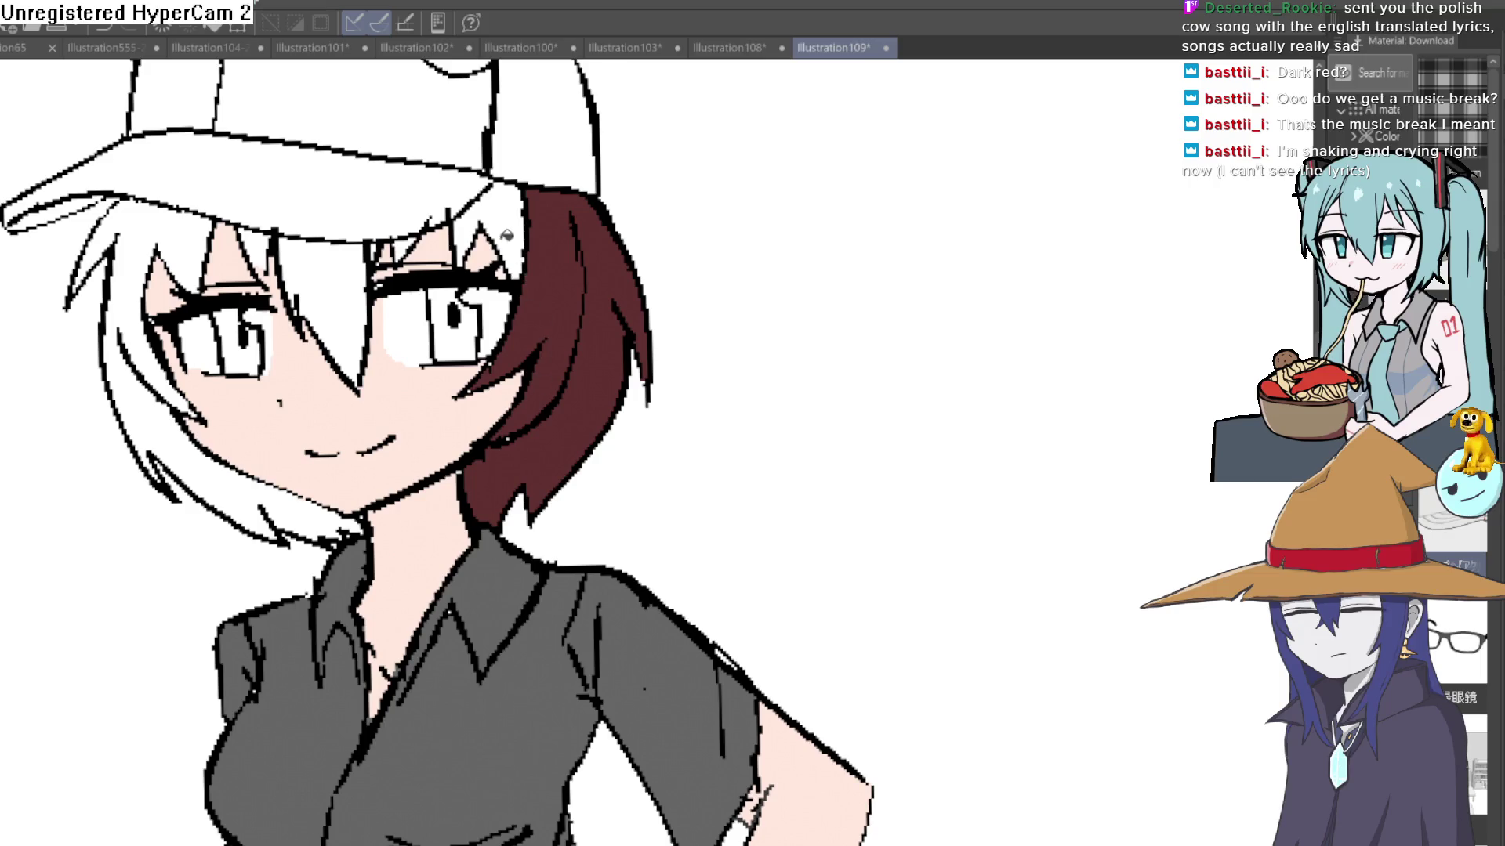
click(503, 216)
click(296, 245)
click(254, 250)
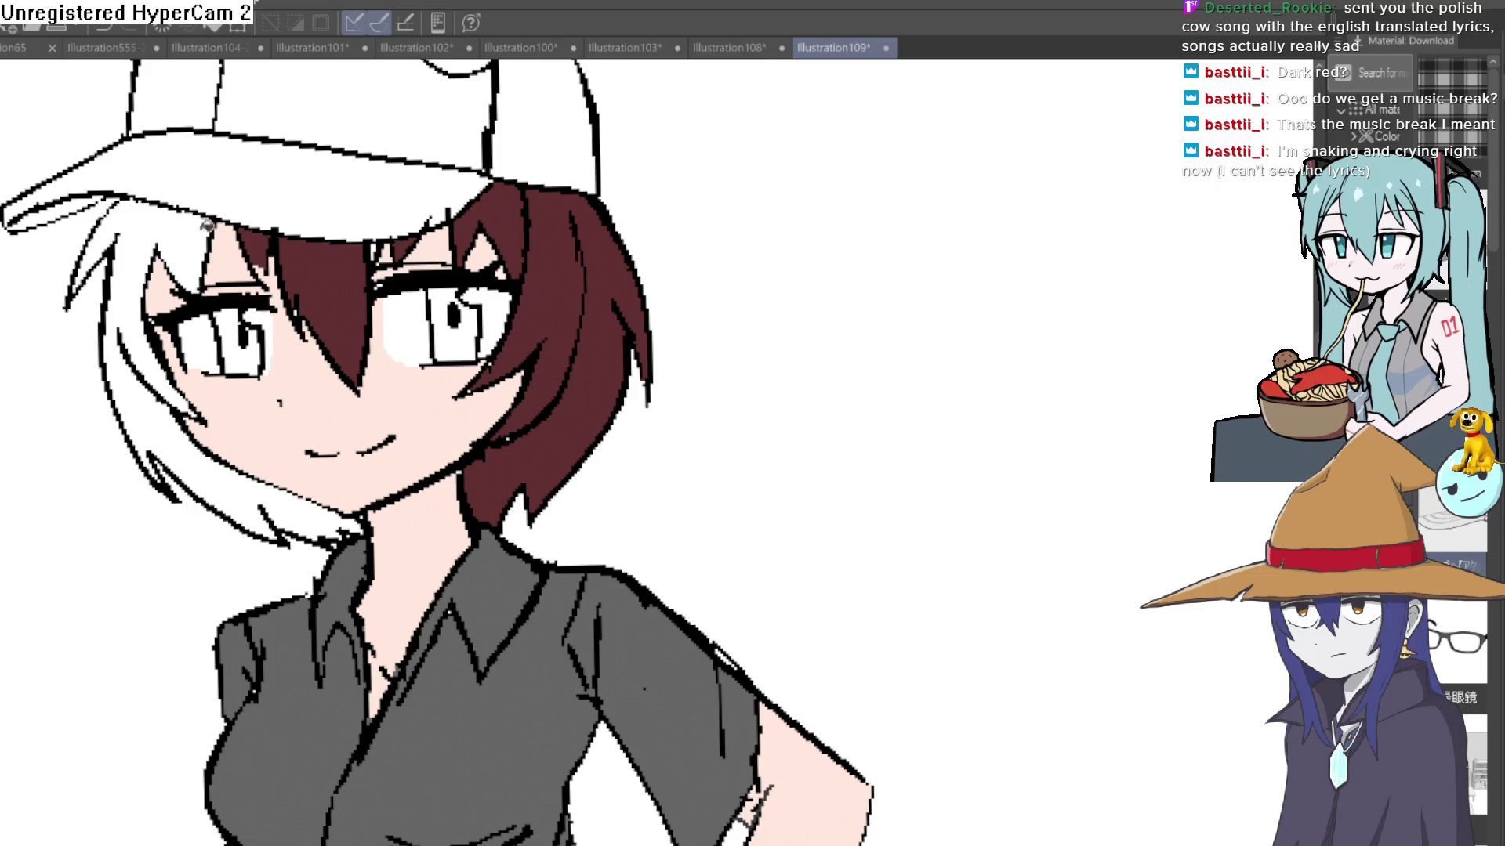
click(207, 229)
click(200, 426)
scroll(554, 398, down, 5)
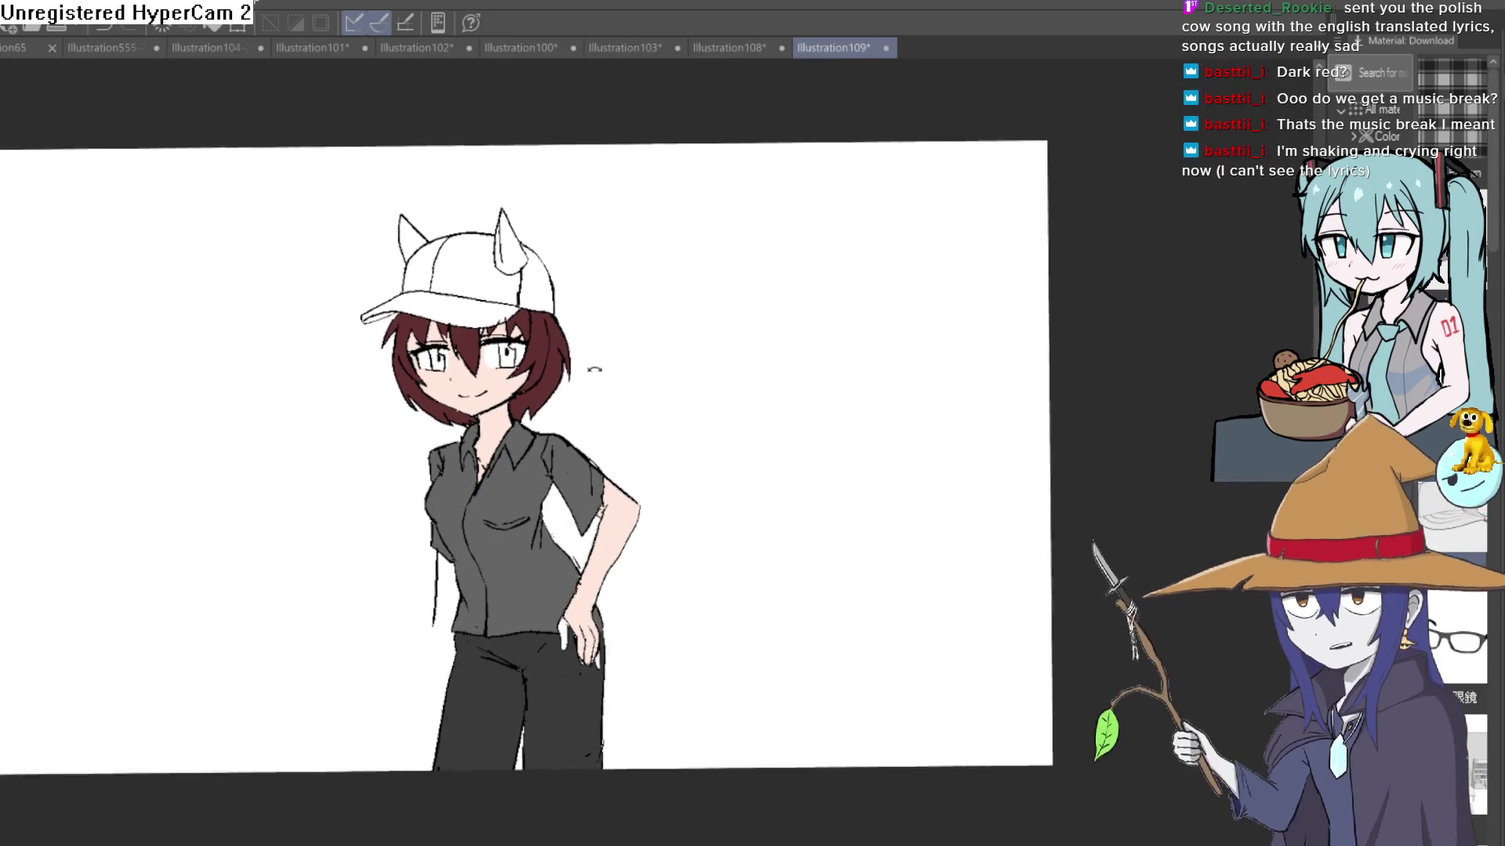
scroll(656, 417, up, 5)
scroll(649, 481, down, 5)
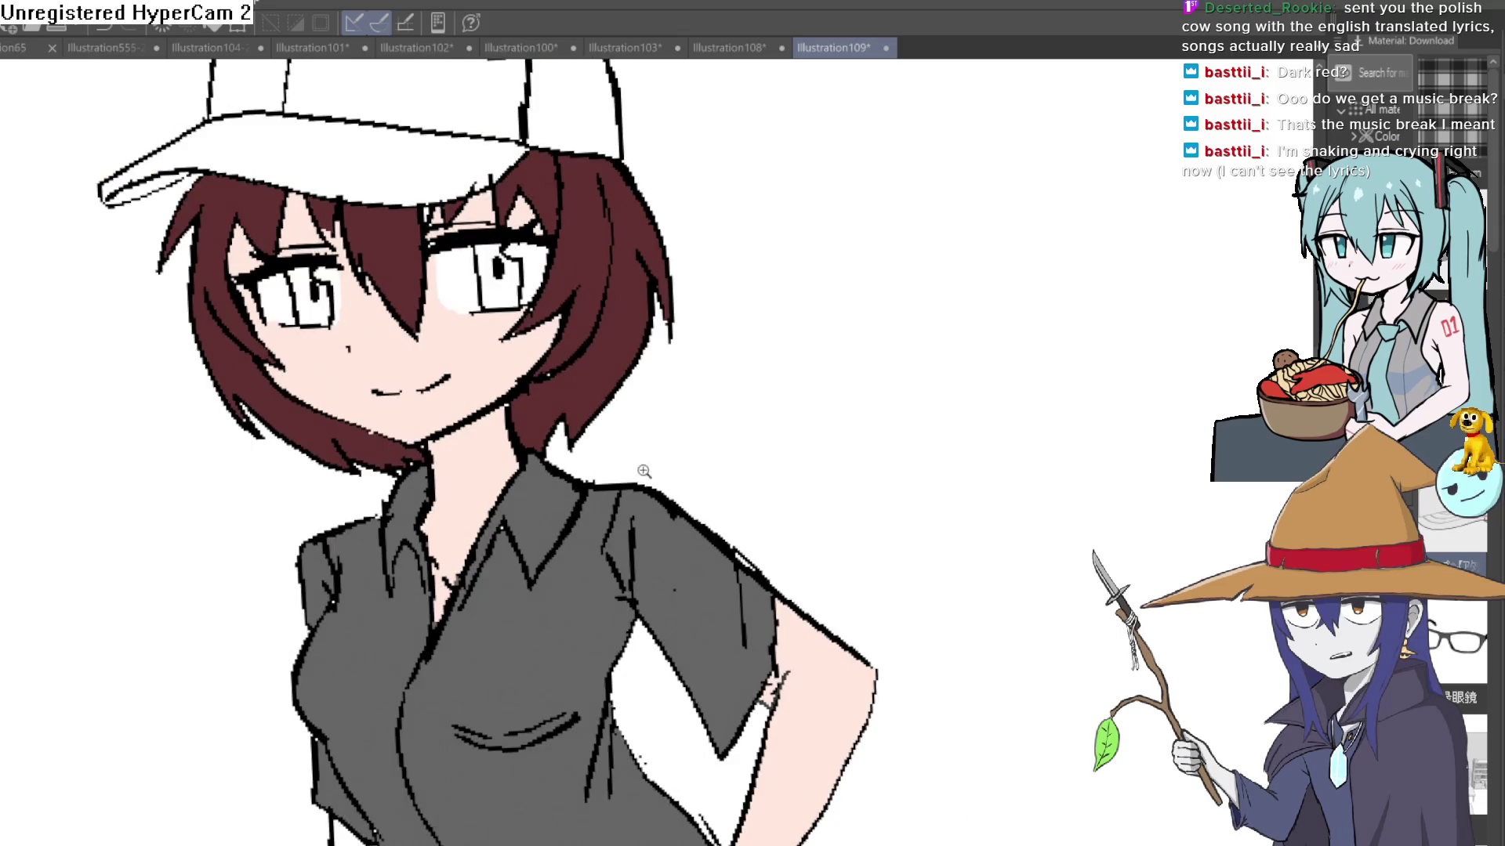
drag(652, 494, 672, 619)
scroll(666, 453, up, 5)
double_click(666, 453)
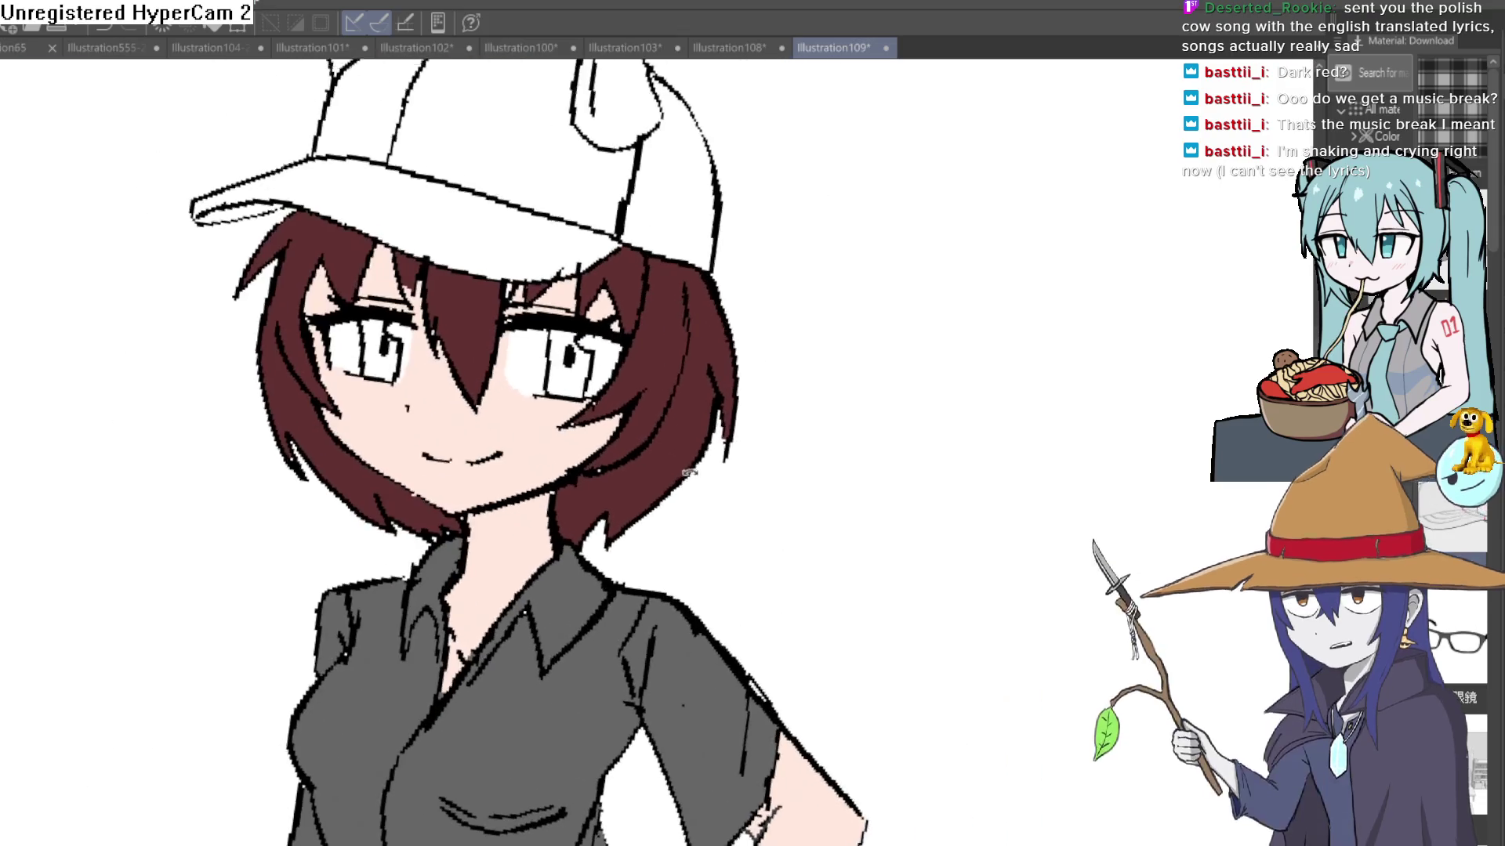
scroll(669, 456, up, 2)
drag(669, 456, 738, 433)
scroll(667, 457, down, 1)
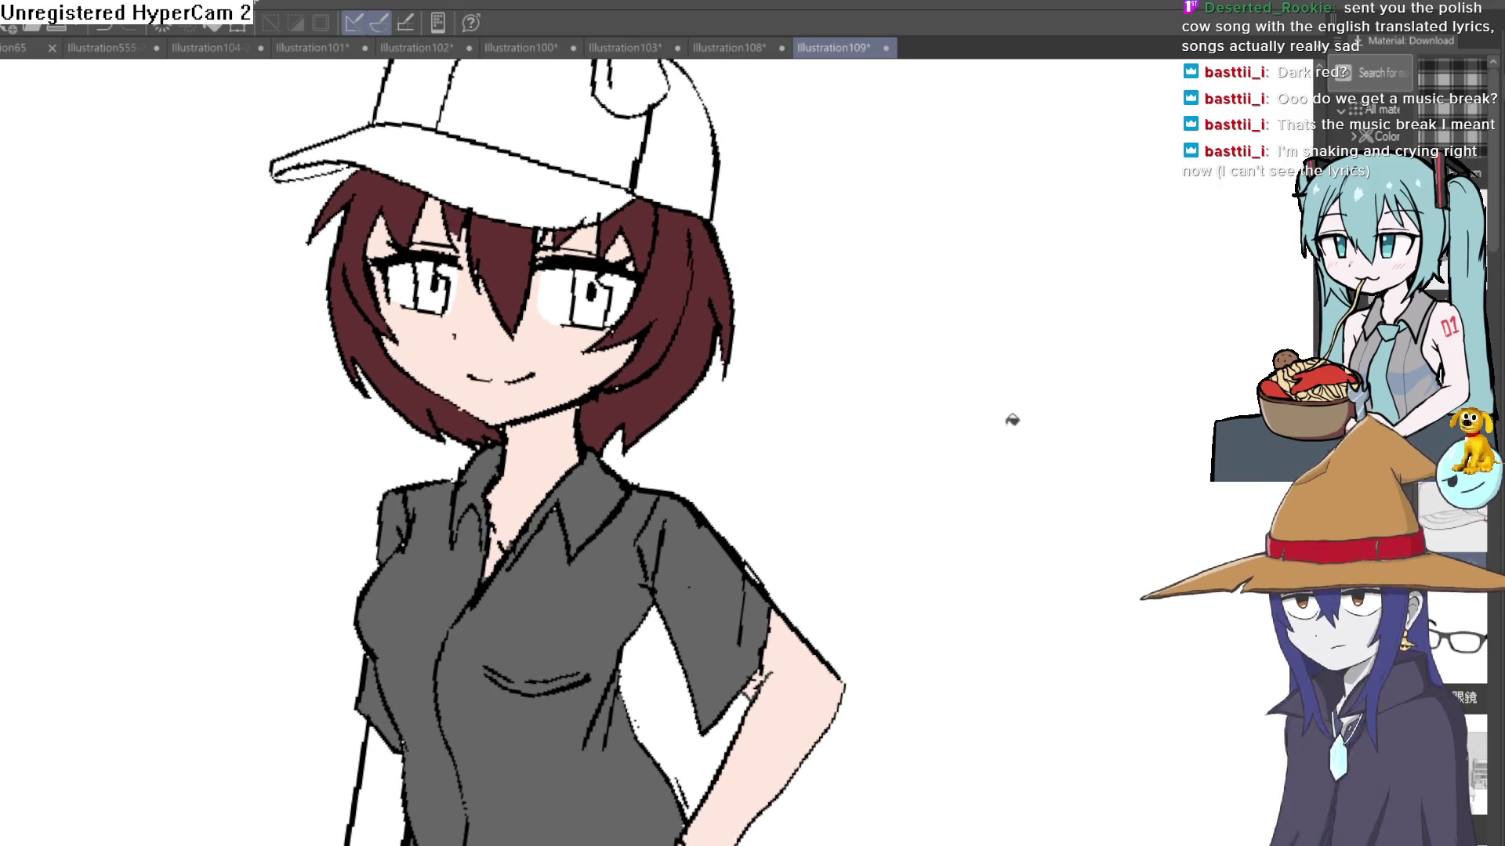
key(h)
key(h)
key(h)
key(h)
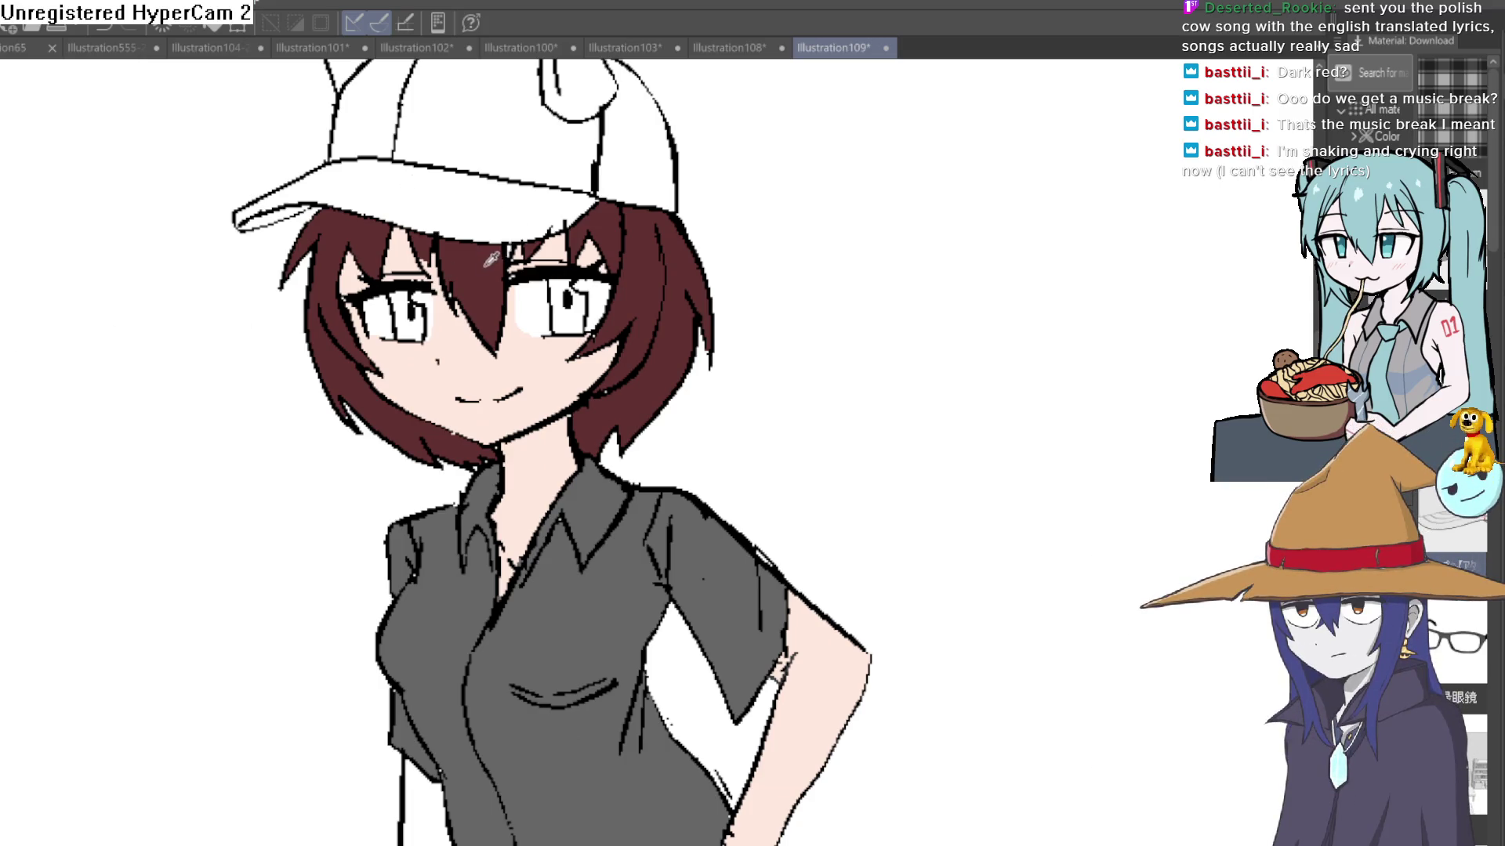
scroll(428, 251, up, 2)
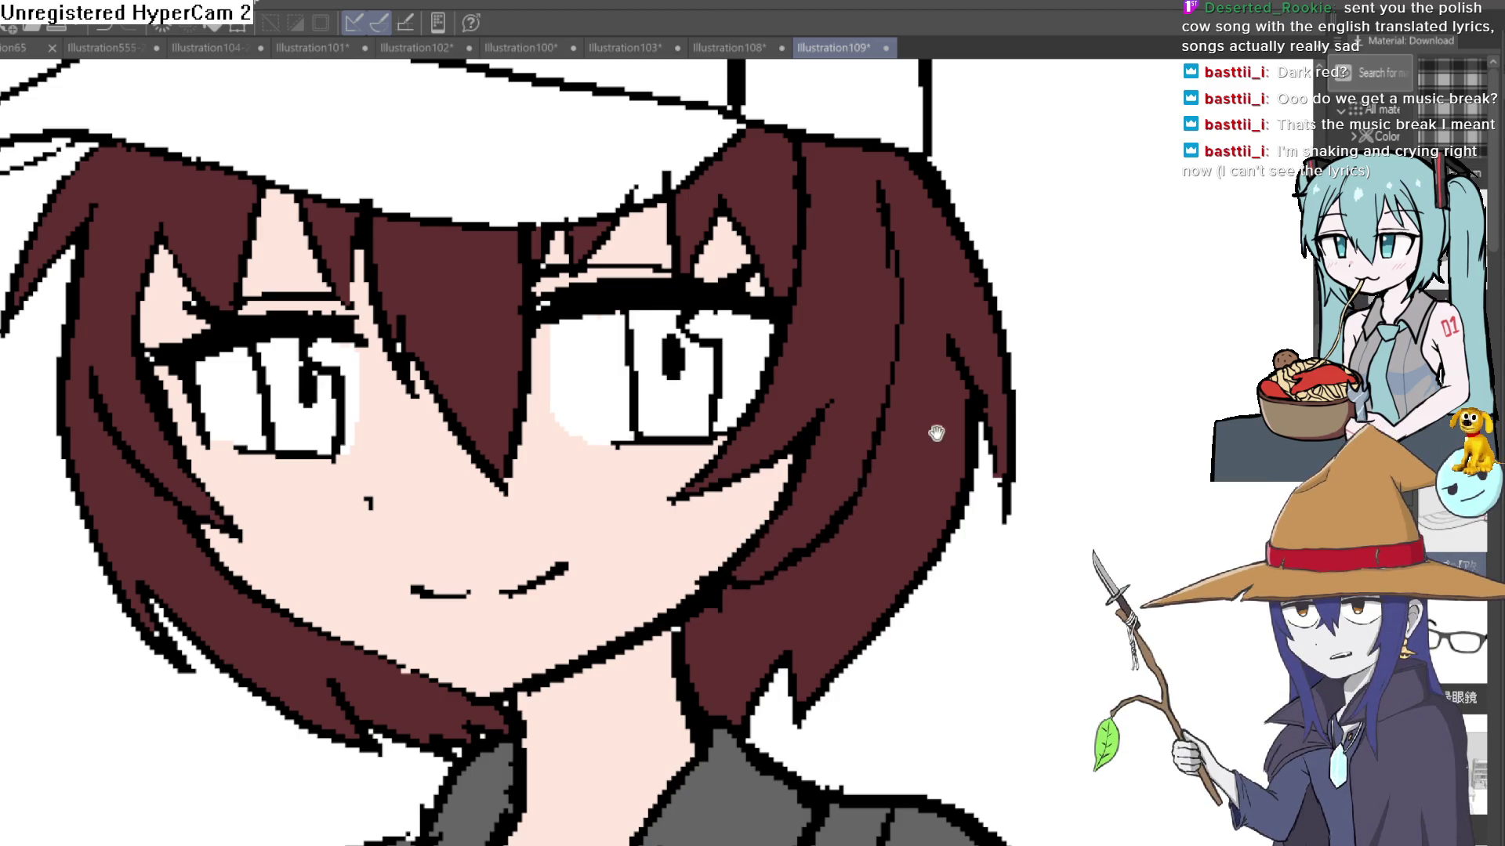
drag(934, 431, 1003, 419)
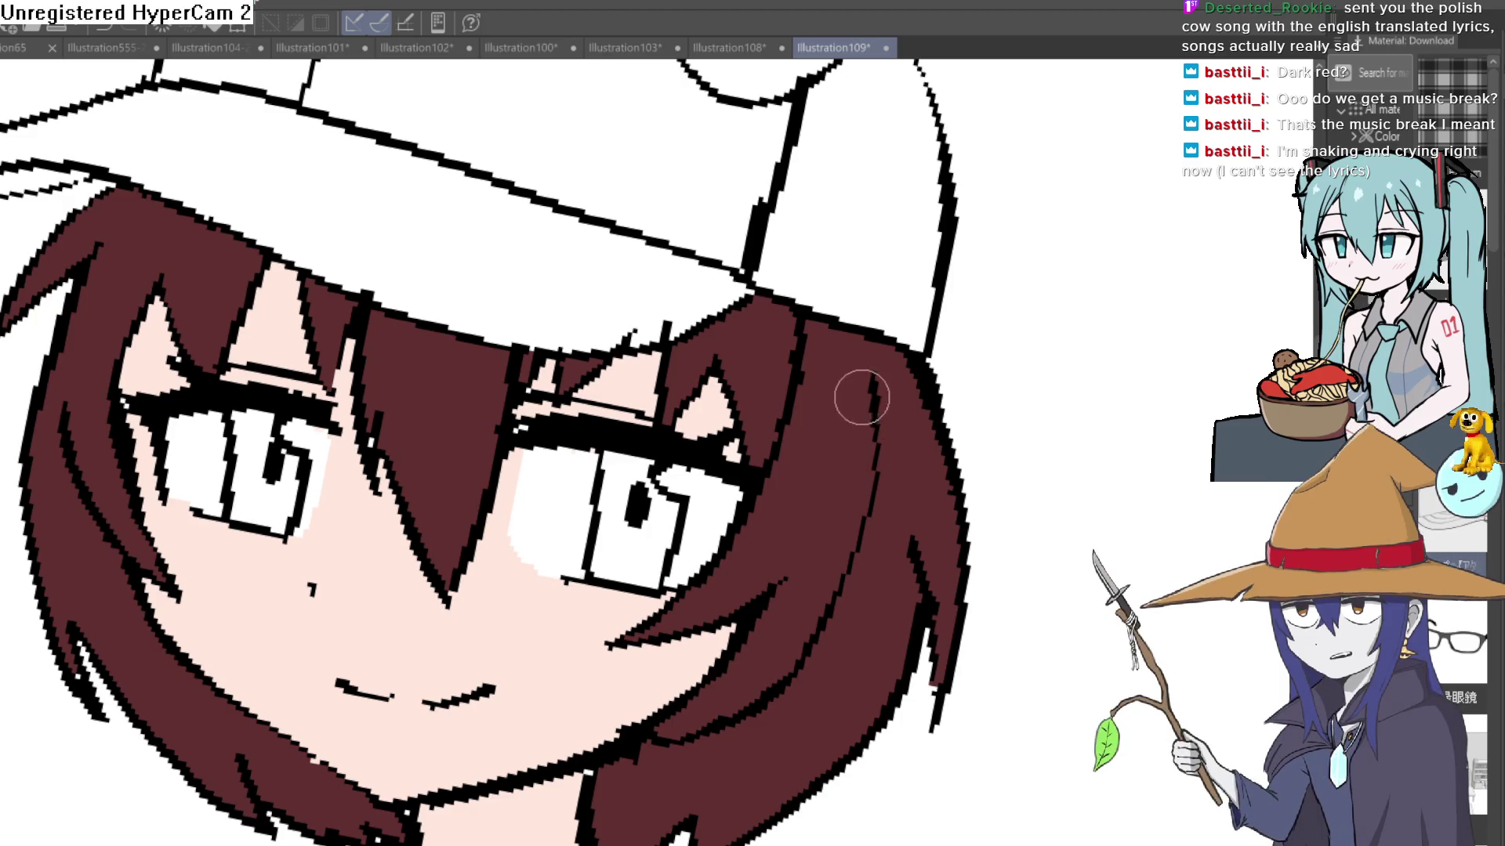
mouse_move(858, 427)
mouse_down()
mouse_move(829, 258)
mouse_move(863, 245)
mouse_move(879, 349)
mouse_up()
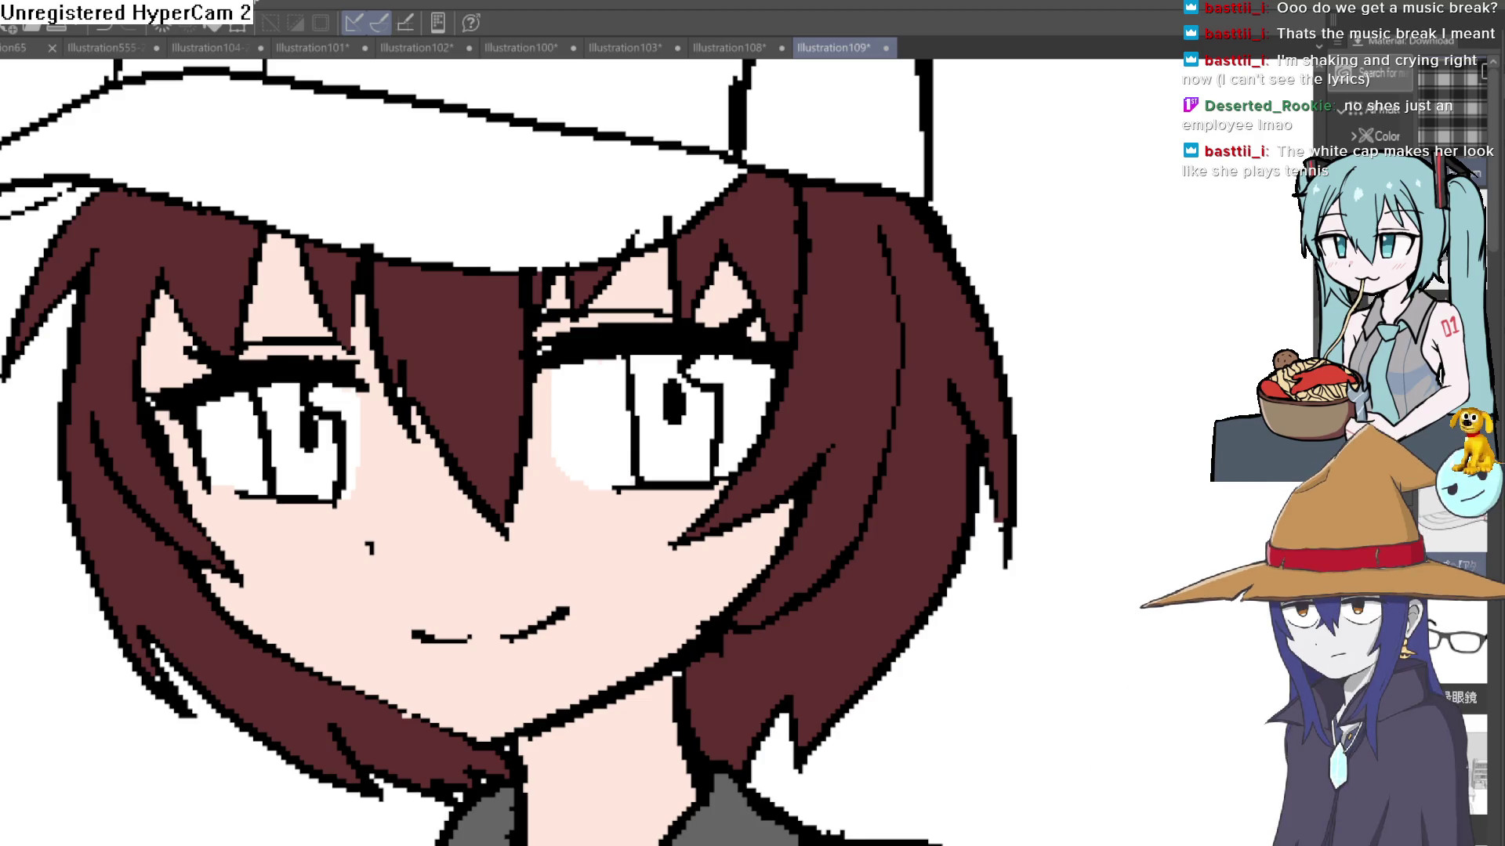
scroll(967, 598, down, 5)
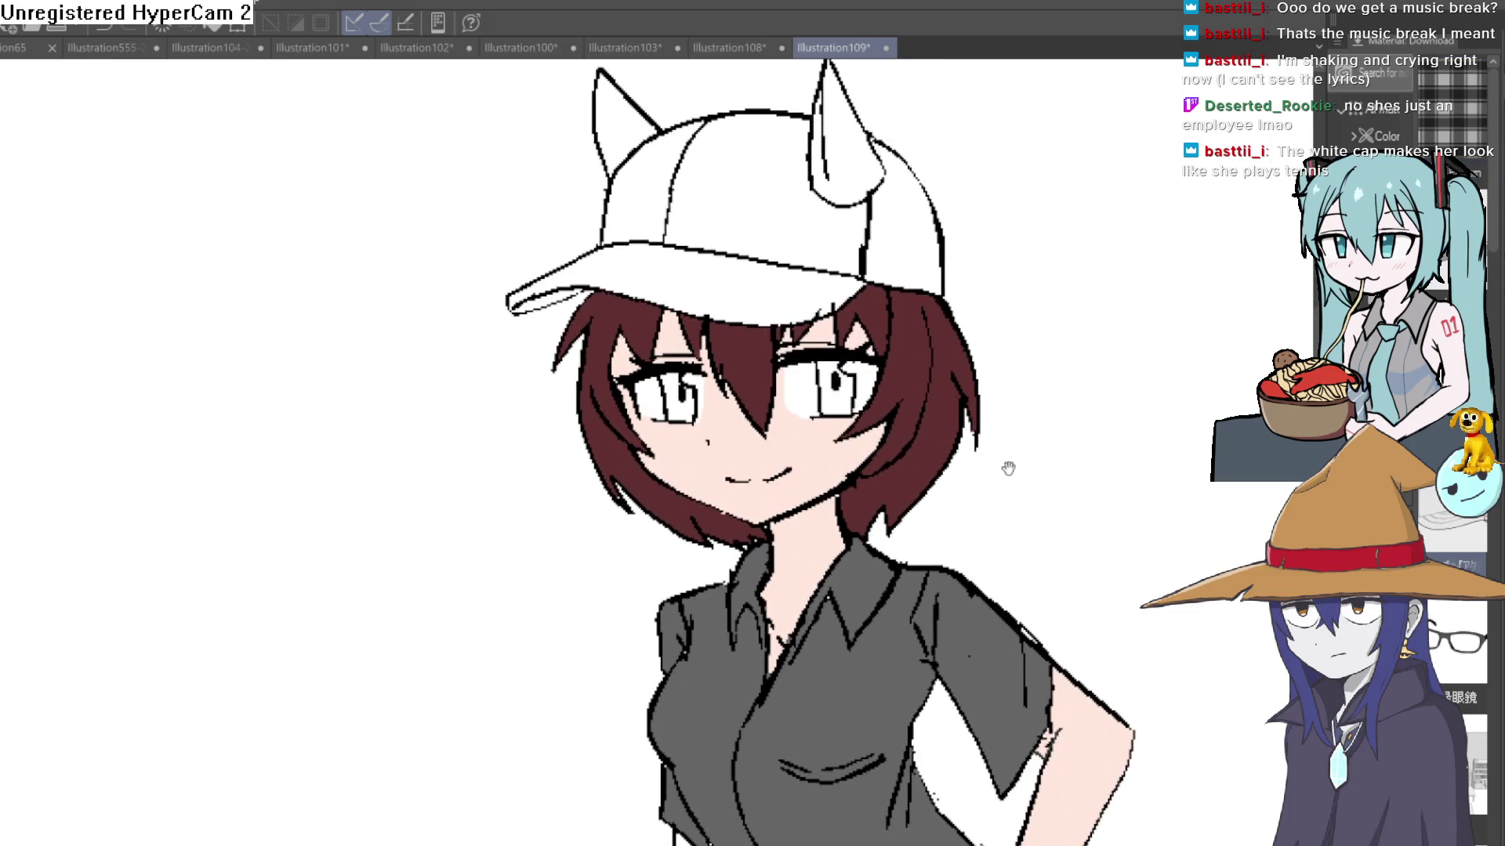
mouse_move(1017, 480)
mouse_down()
mouse_move(998, 478)
mouse_move(1001, 531)
mouse_move(960, 487)
mouse_up()
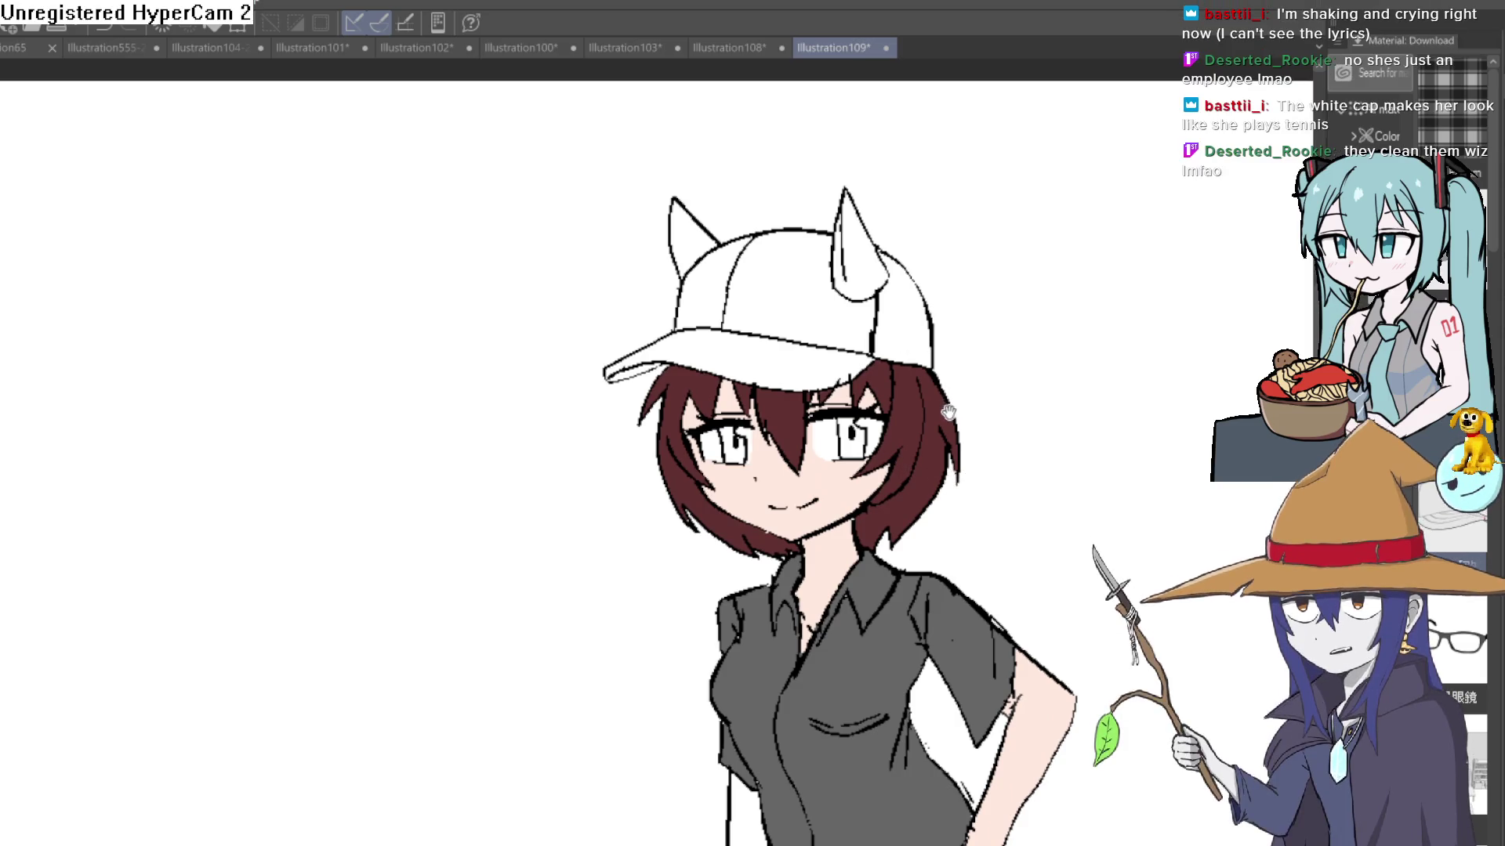
drag(938, 420, 933, 479)
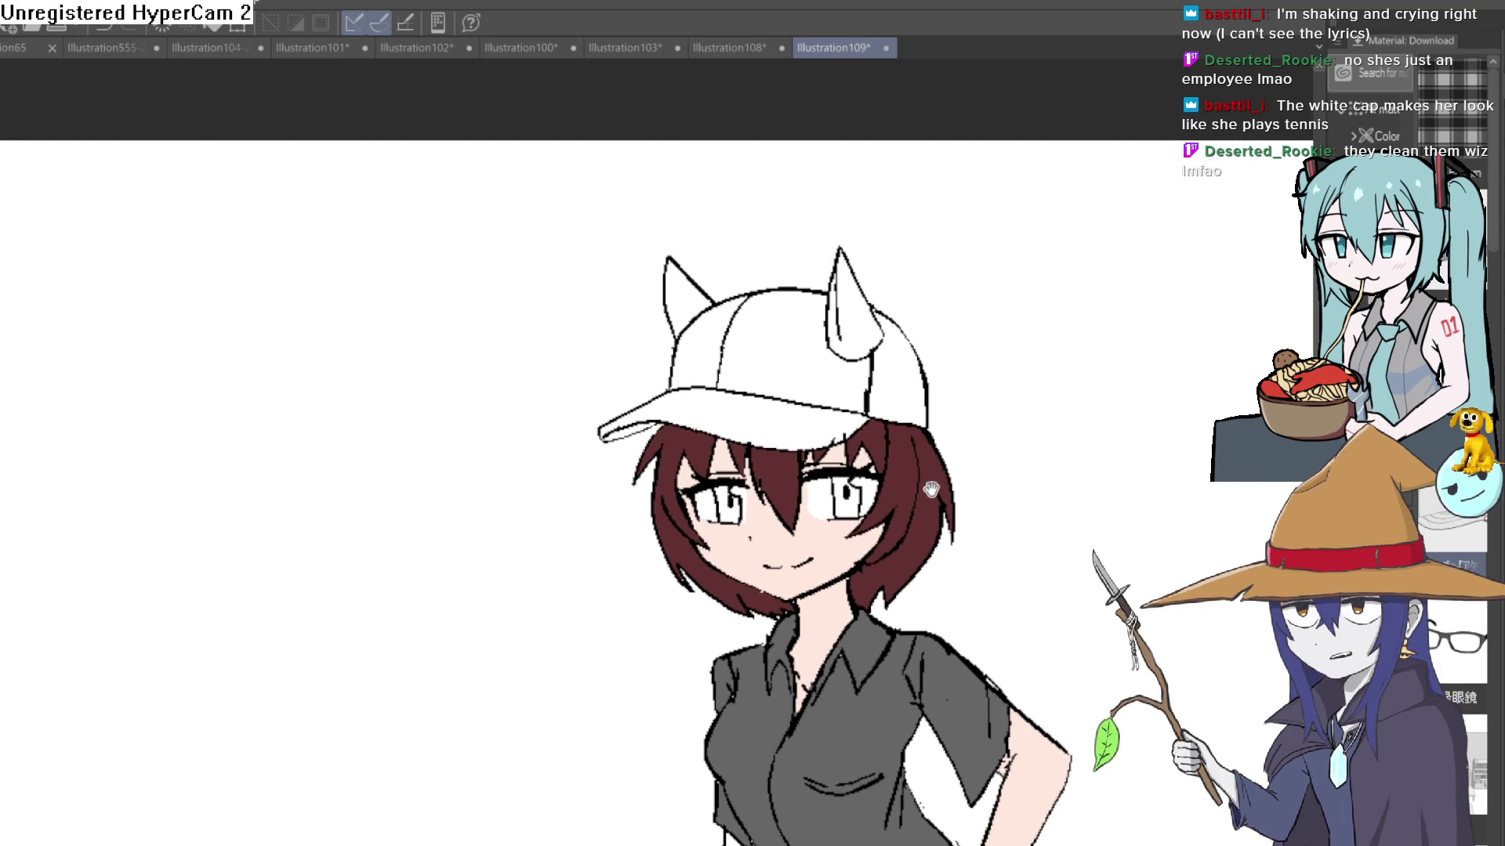
mouse_move(937, 589)
mouse_down()
mouse_move(943, 410)
mouse_move(919, 445)
mouse_up()
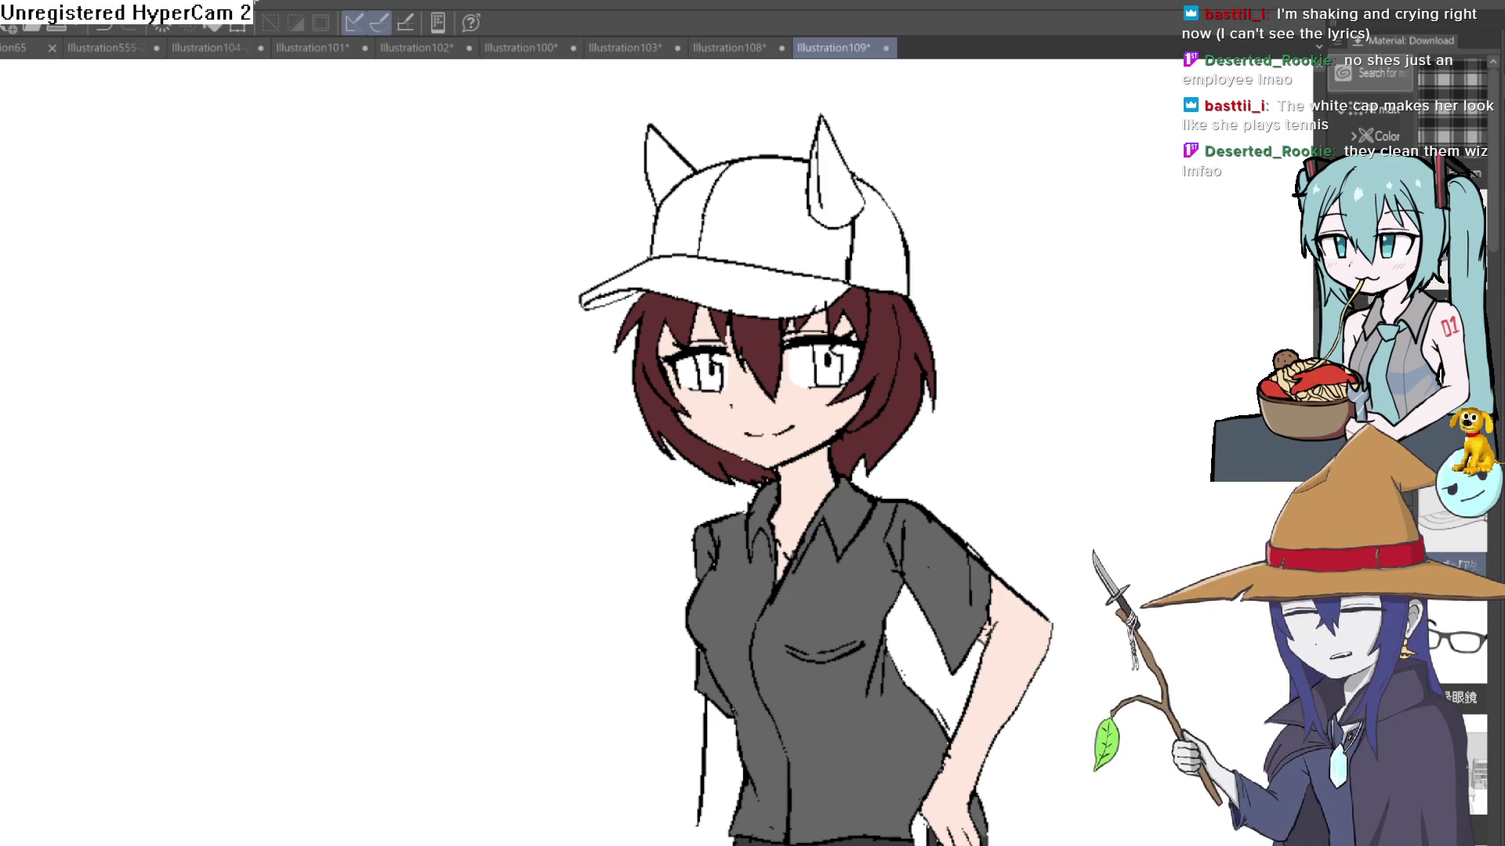
Step: Fill the cap's crown, both side panels and brim dark grey
drag(924, 251, 900, 315)
click(820, 303)
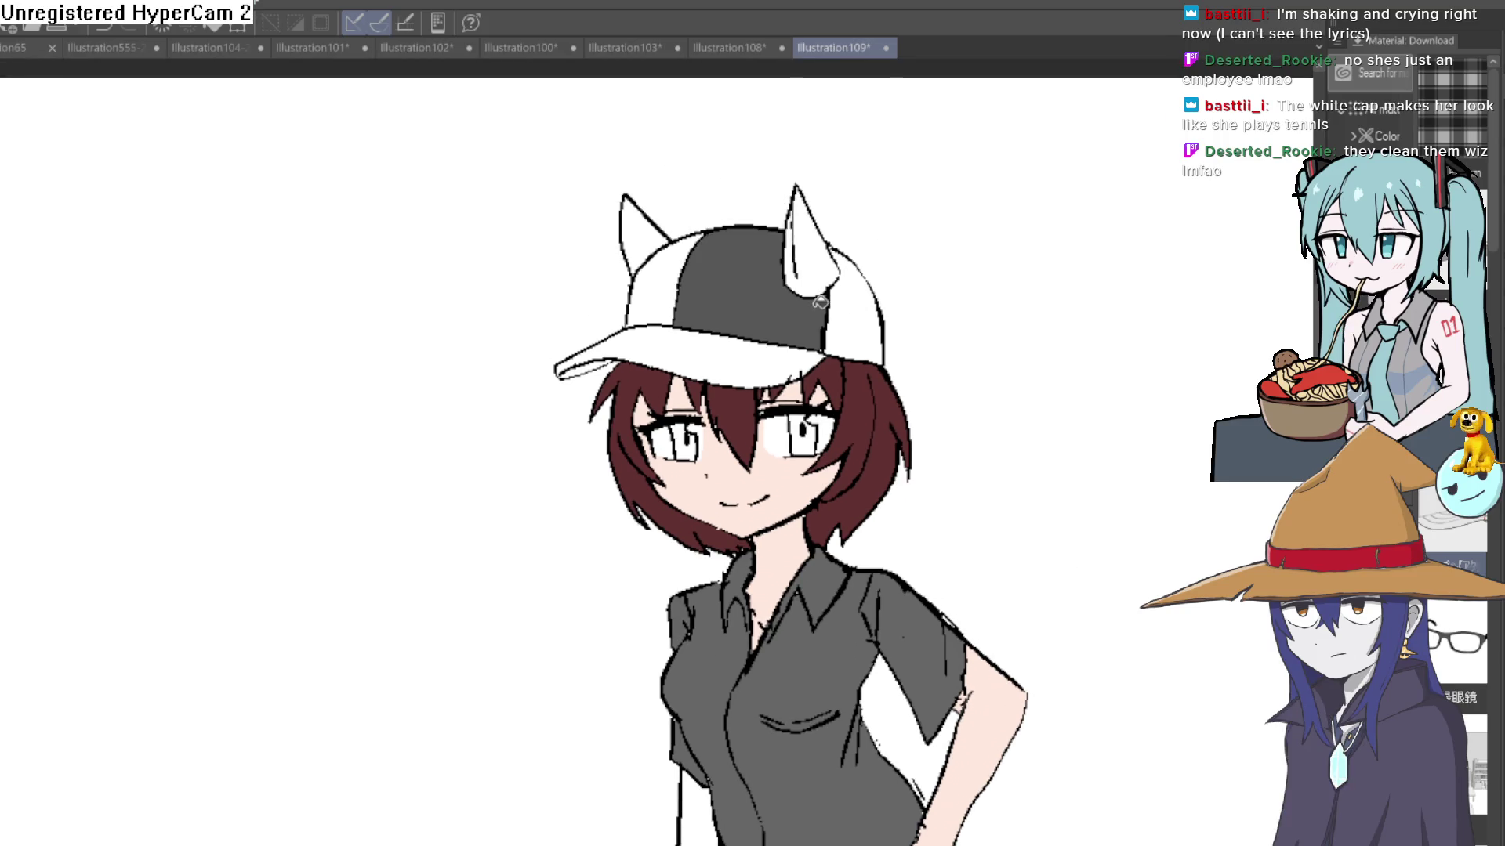
click(668, 270)
click(709, 338)
click(840, 327)
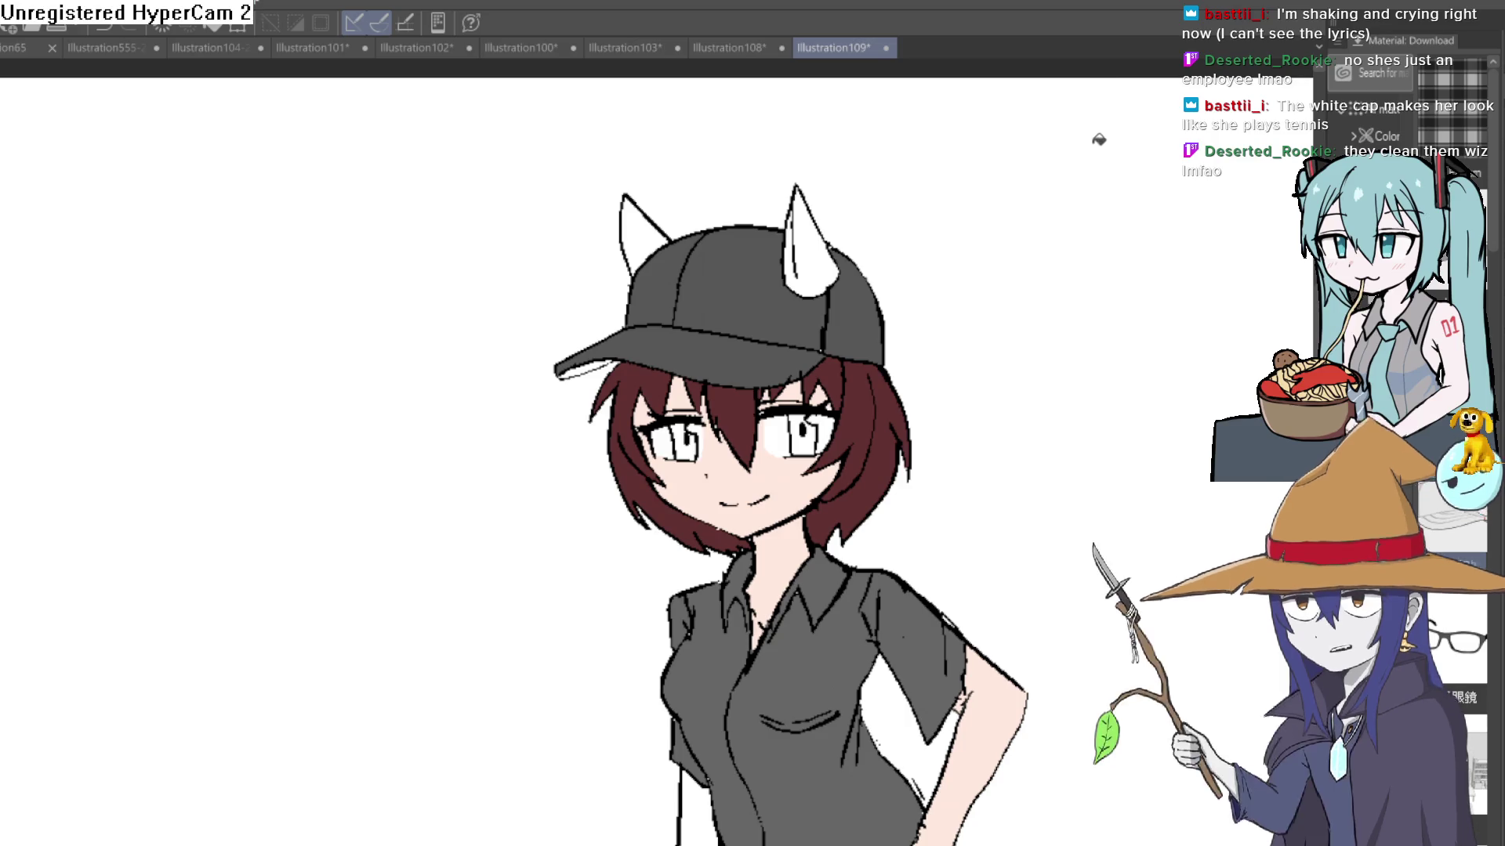
Step: Fill both of the cap's horns dark grey
scroll(807, 251, up, 3)
click(814, 255)
click(532, 216)
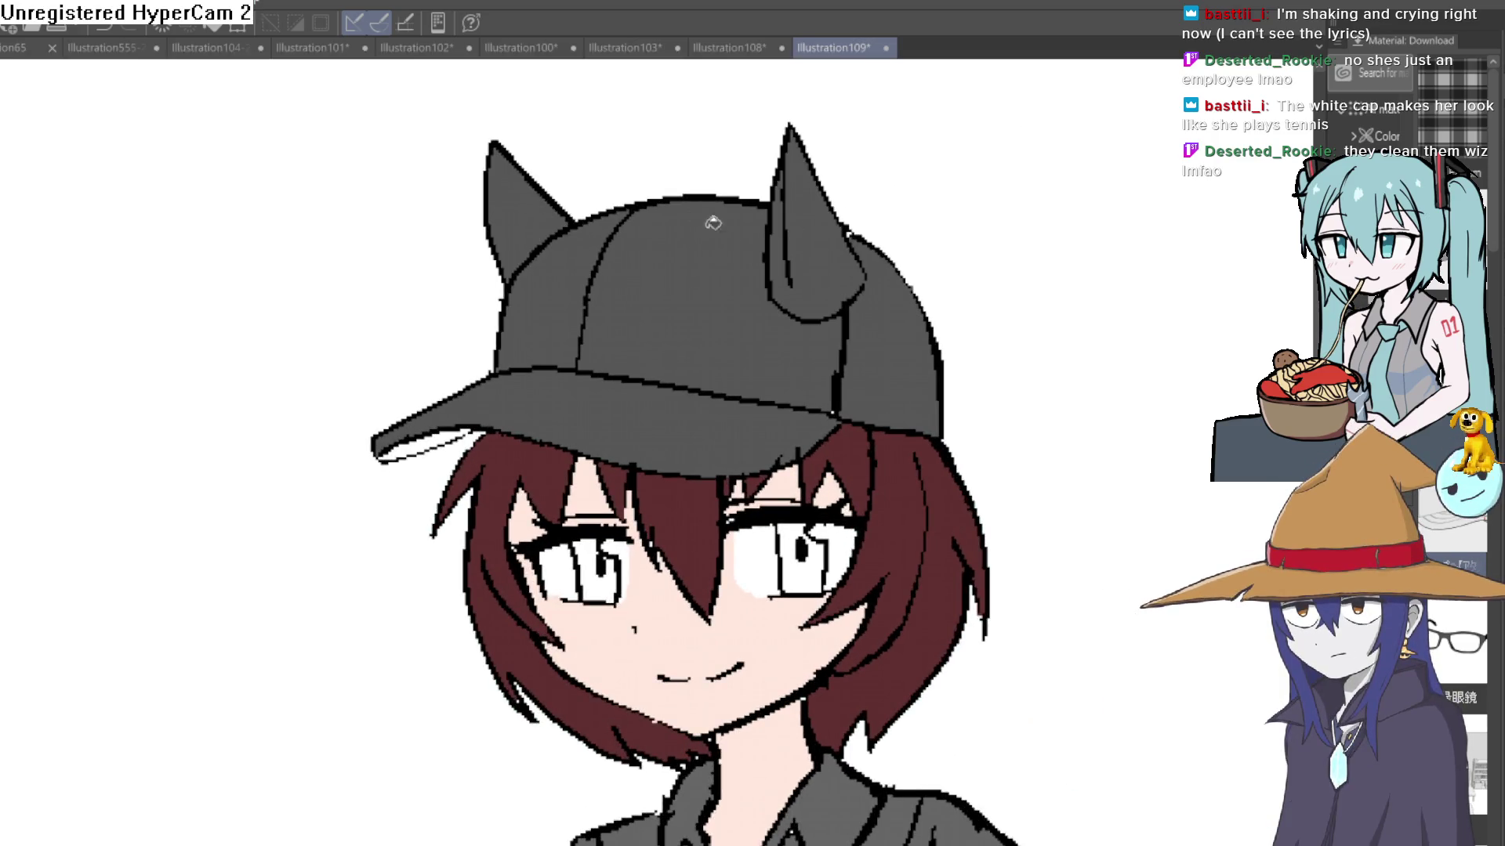
scroll(879, 271, down, 4)
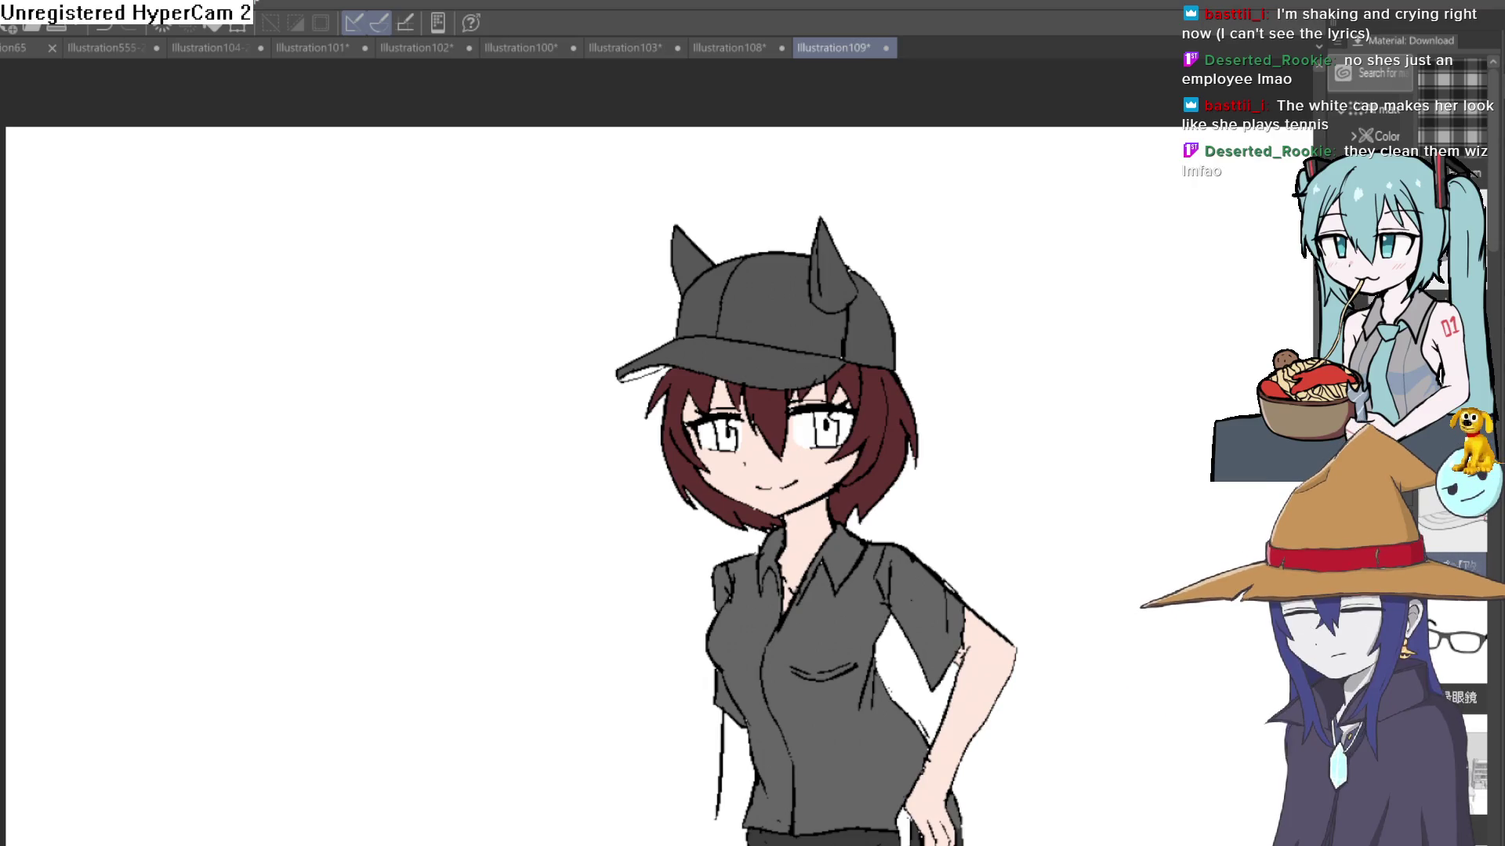
scroll(992, 441, up, 3)
mouse_move(954, 380)
mouse_down()
mouse_move(933, 353)
mouse_move(935, 466)
mouse_up()
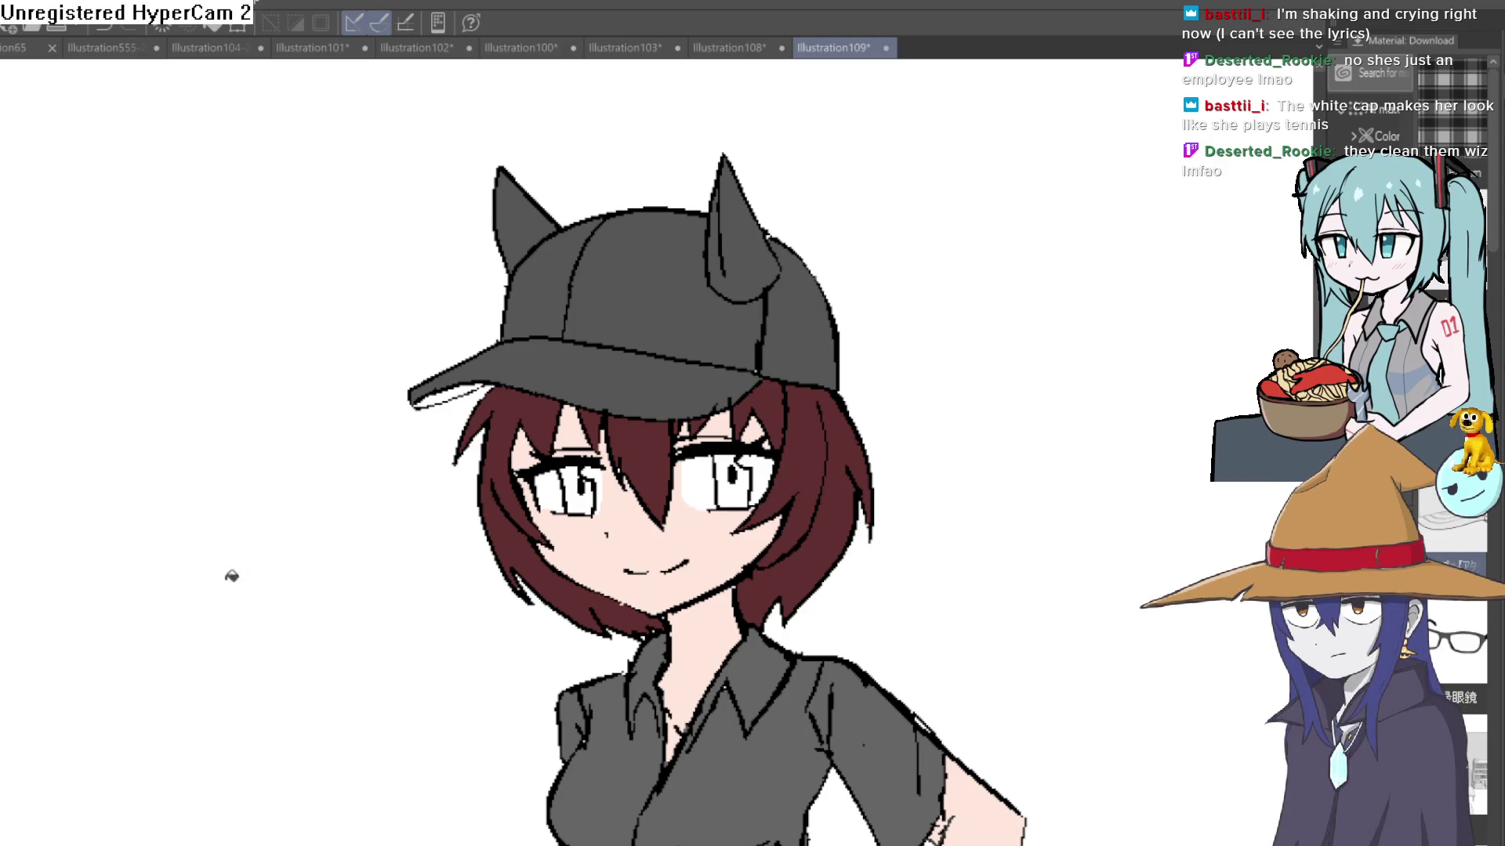
scroll(616, 334, up, 5)
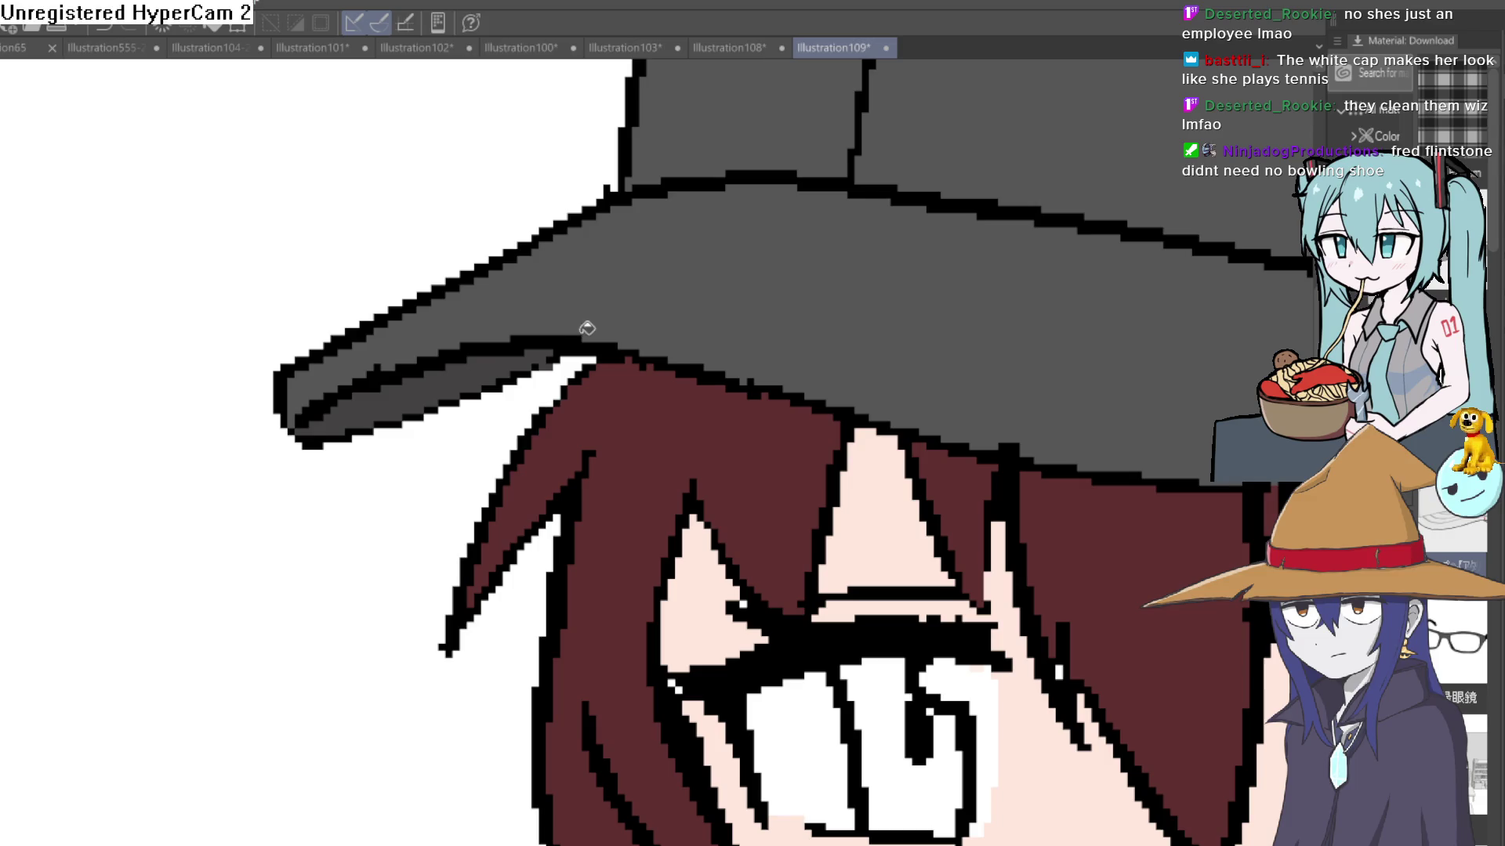
scroll(1092, 369, down, 4)
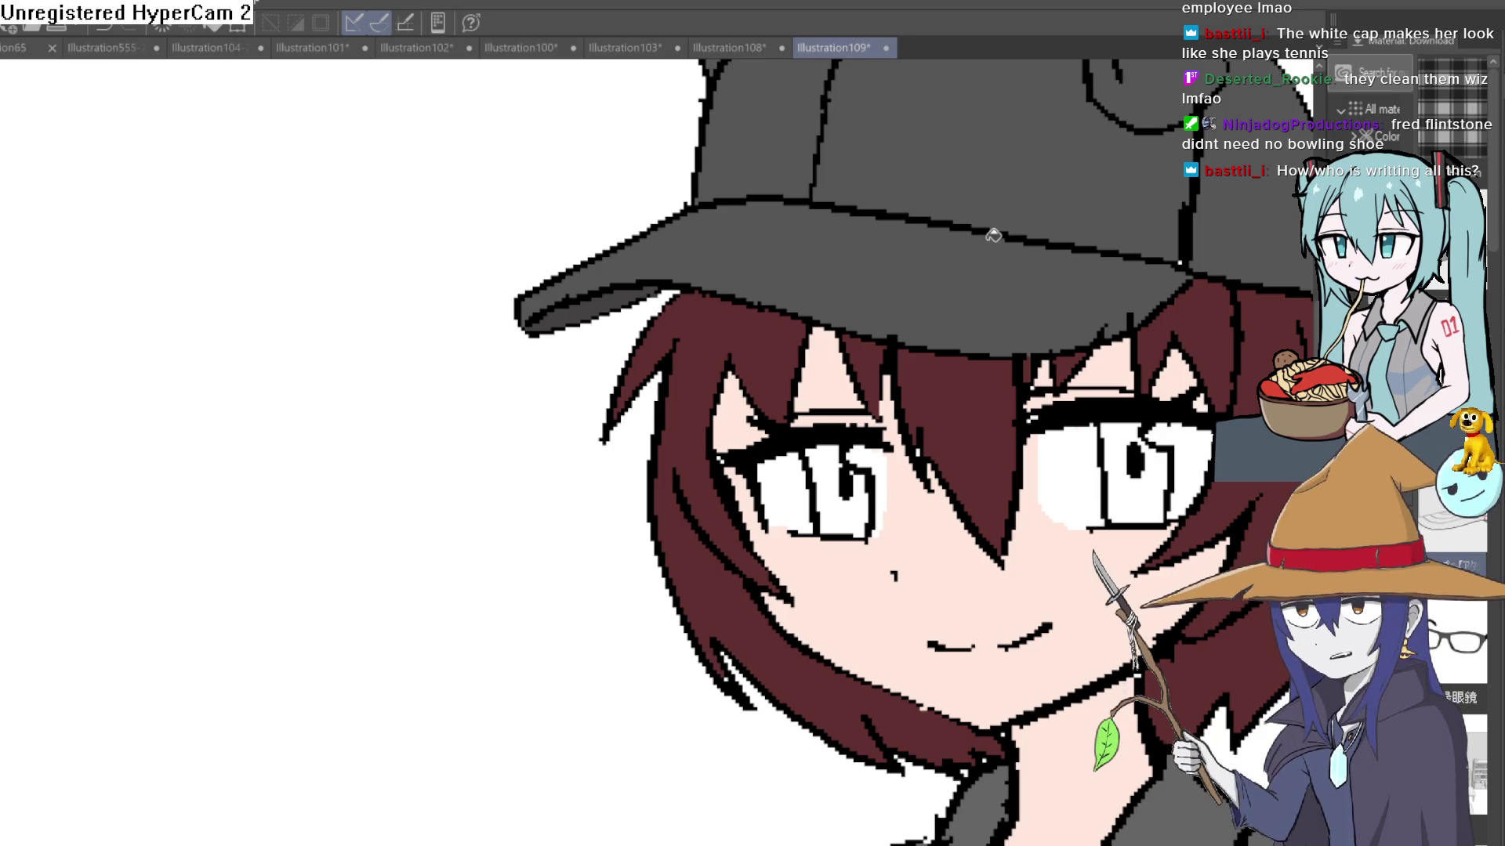
click(340, 34)
click(216, 47)
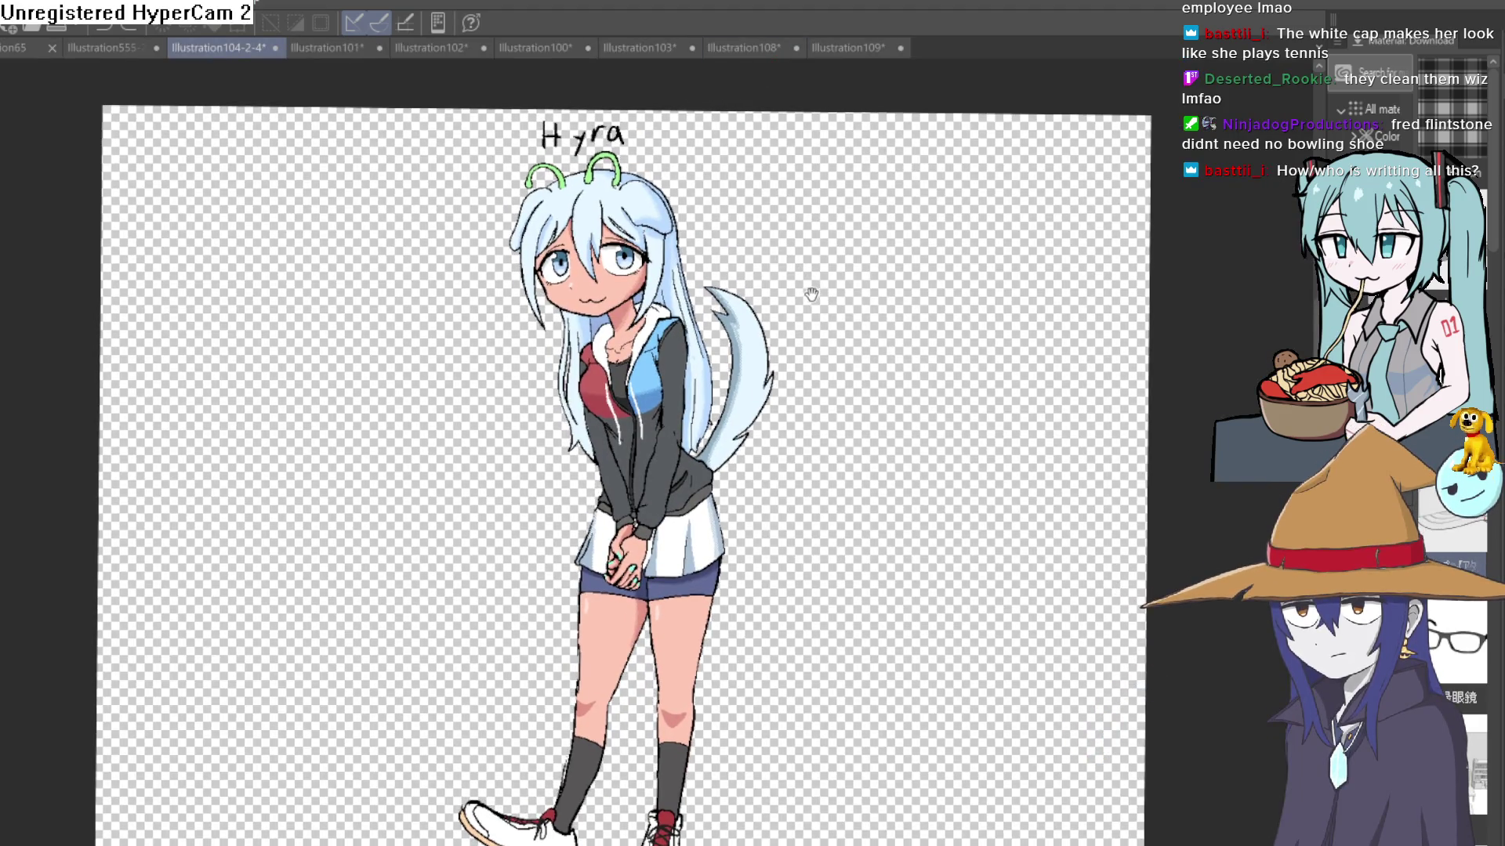
ctrl+click(784, 306)
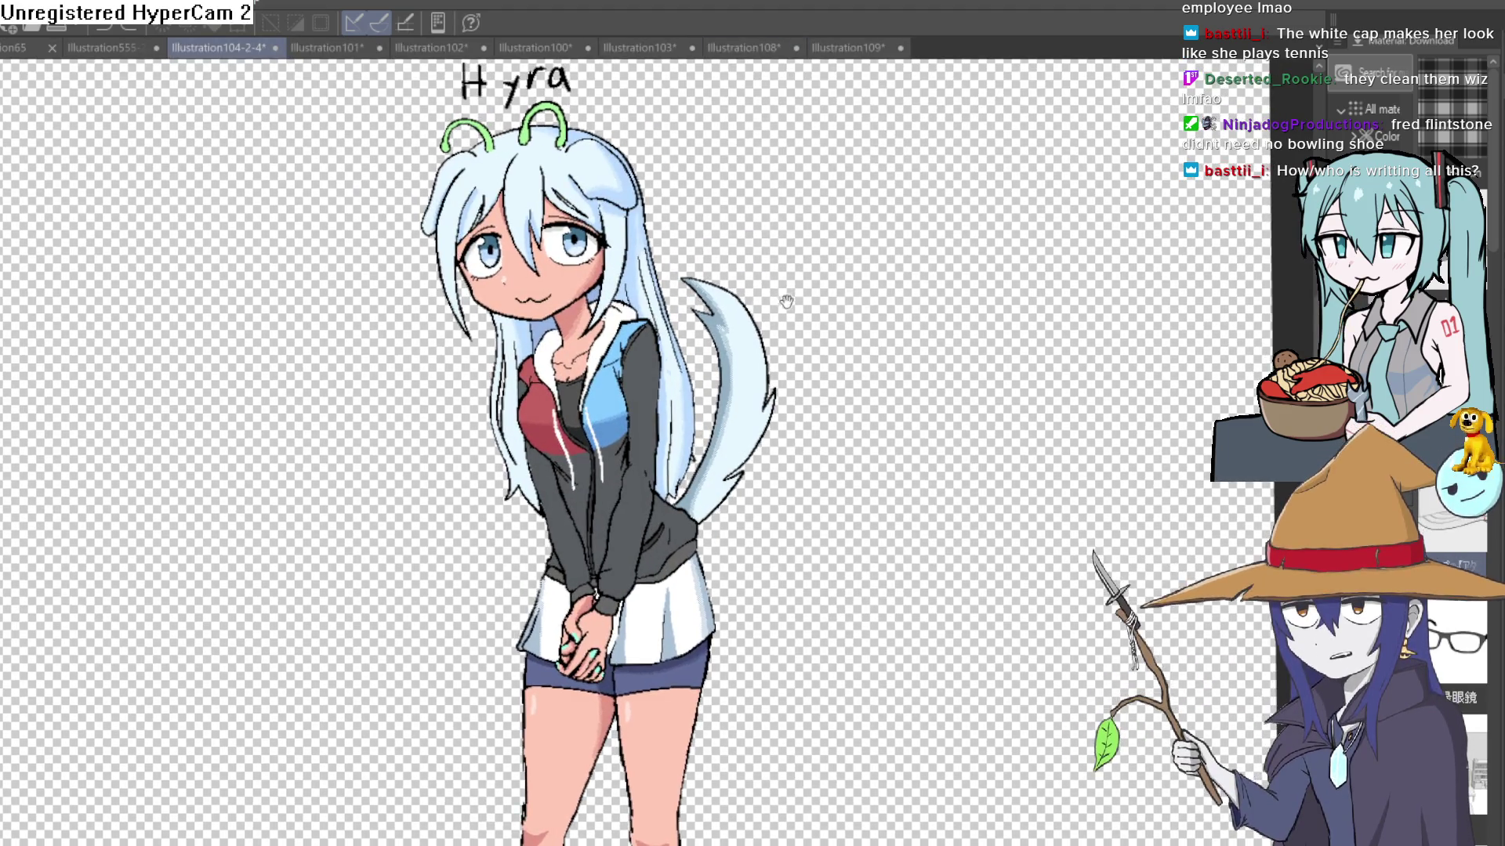
drag(788, 297, 810, 250)
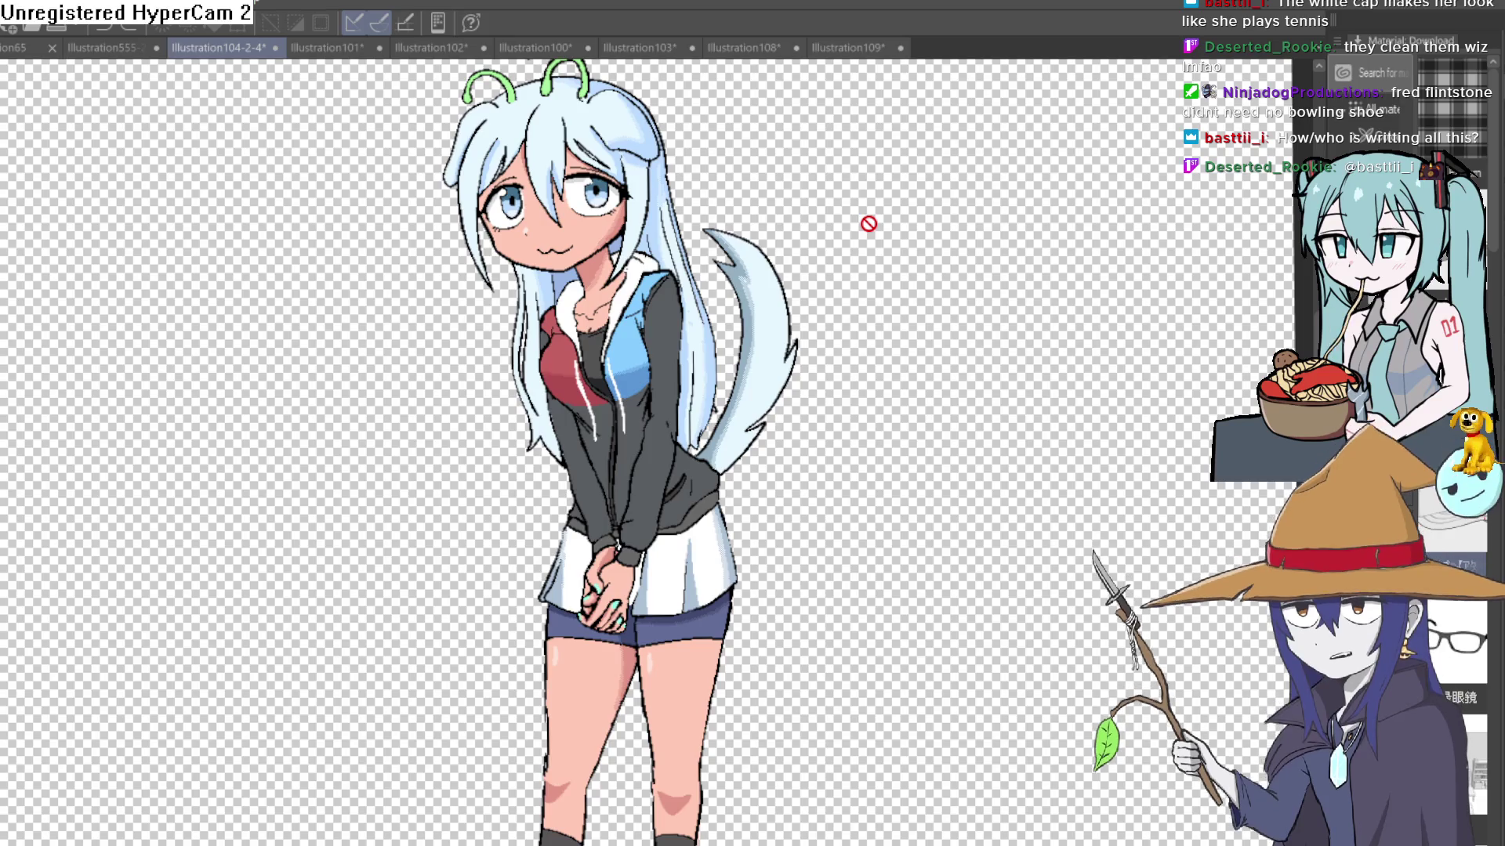
mouse_move(868, 224)
mouse_down()
mouse_move(917, 426)
mouse_move(934, 322)
mouse_move(948, 419)
mouse_up()
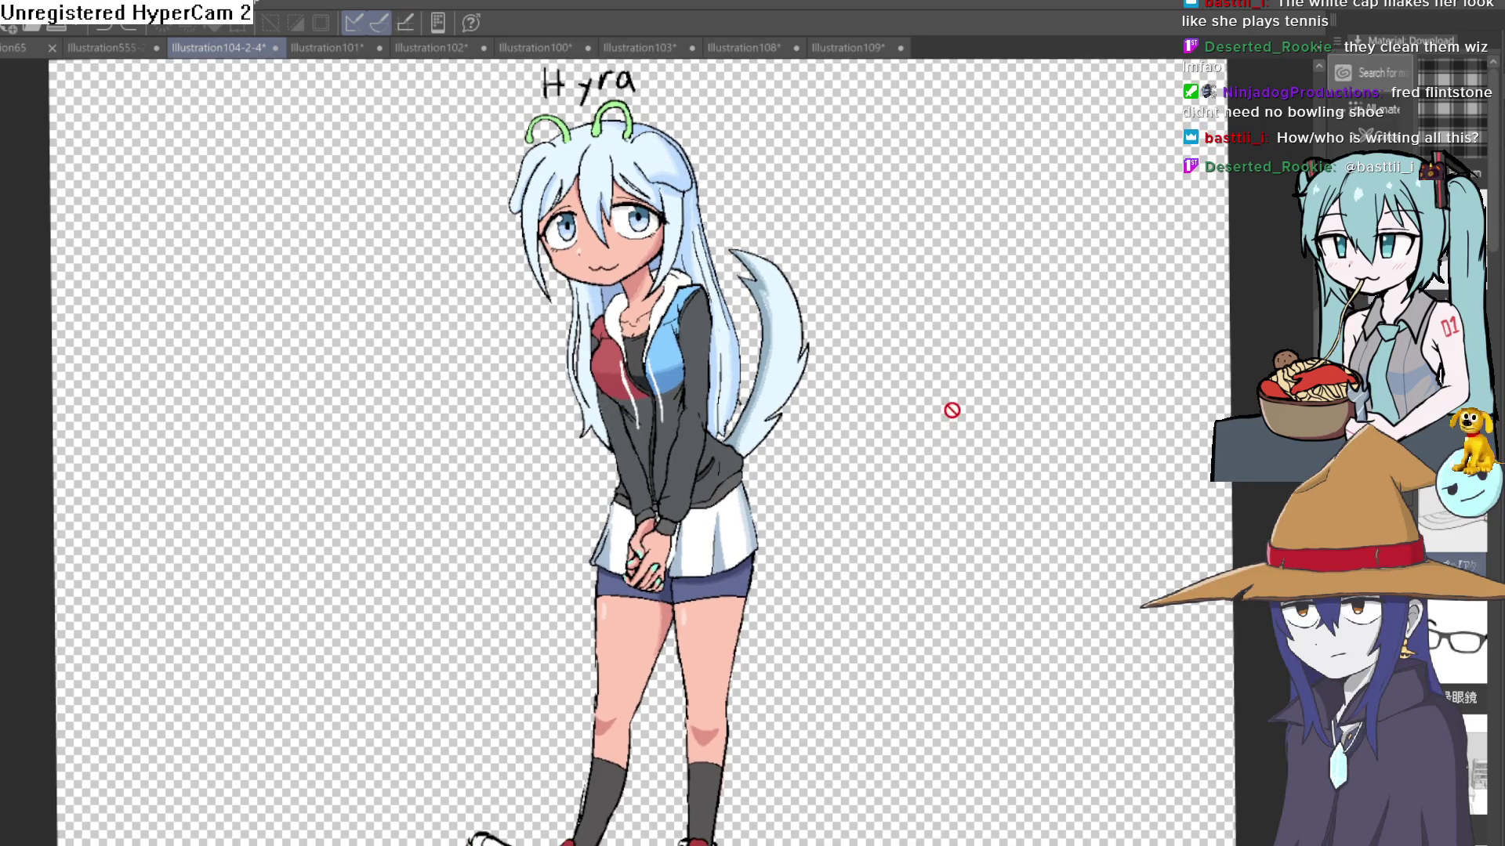
mouse_move(955, 393)
mouse_down()
mouse_move(950, 430)
mouse_move(950, 414)
mouse_up()
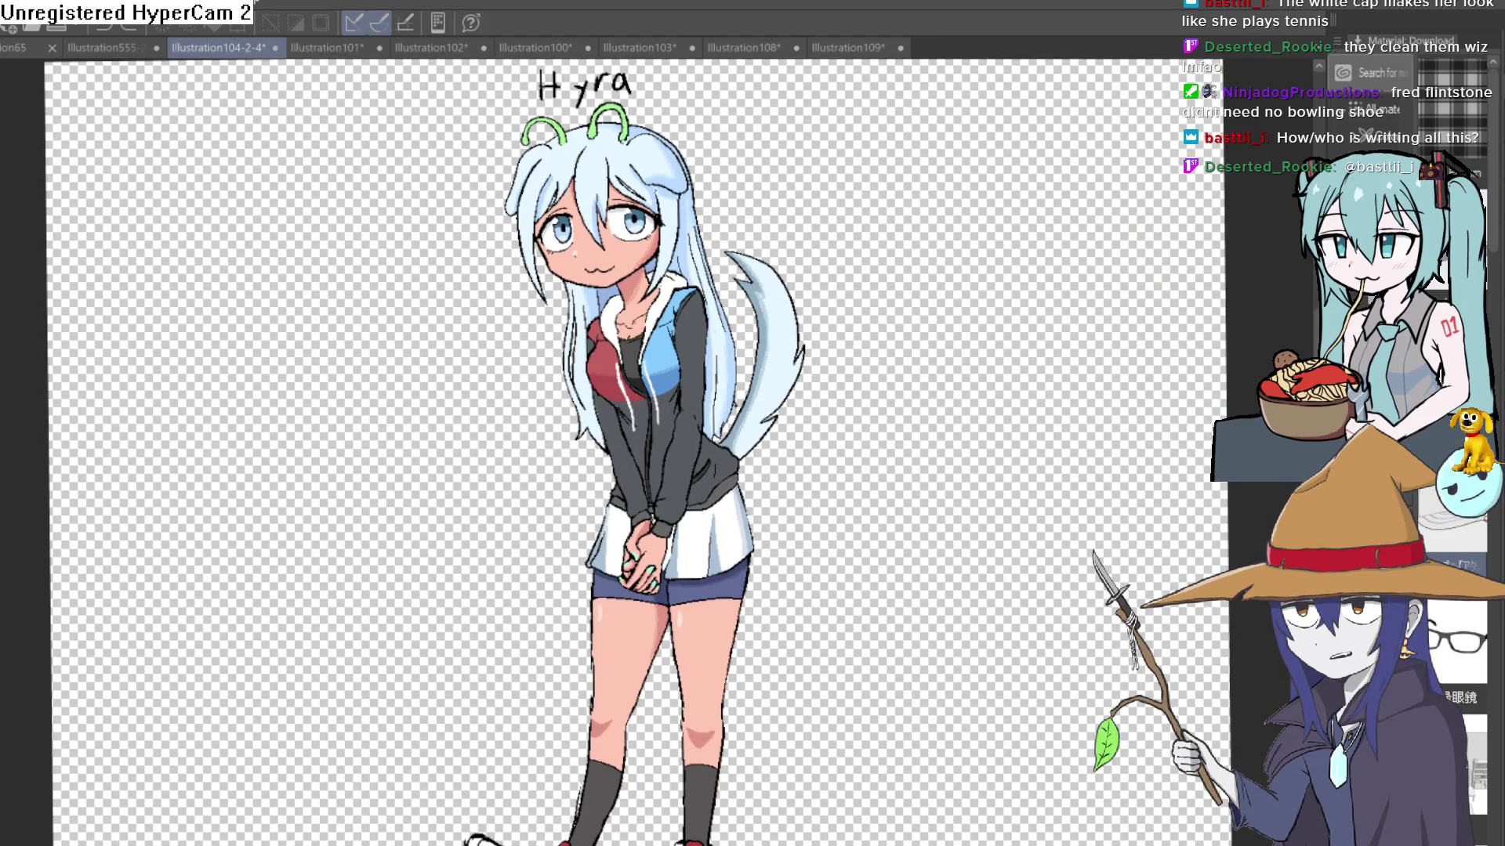
scroll(945, 418, up, 5)
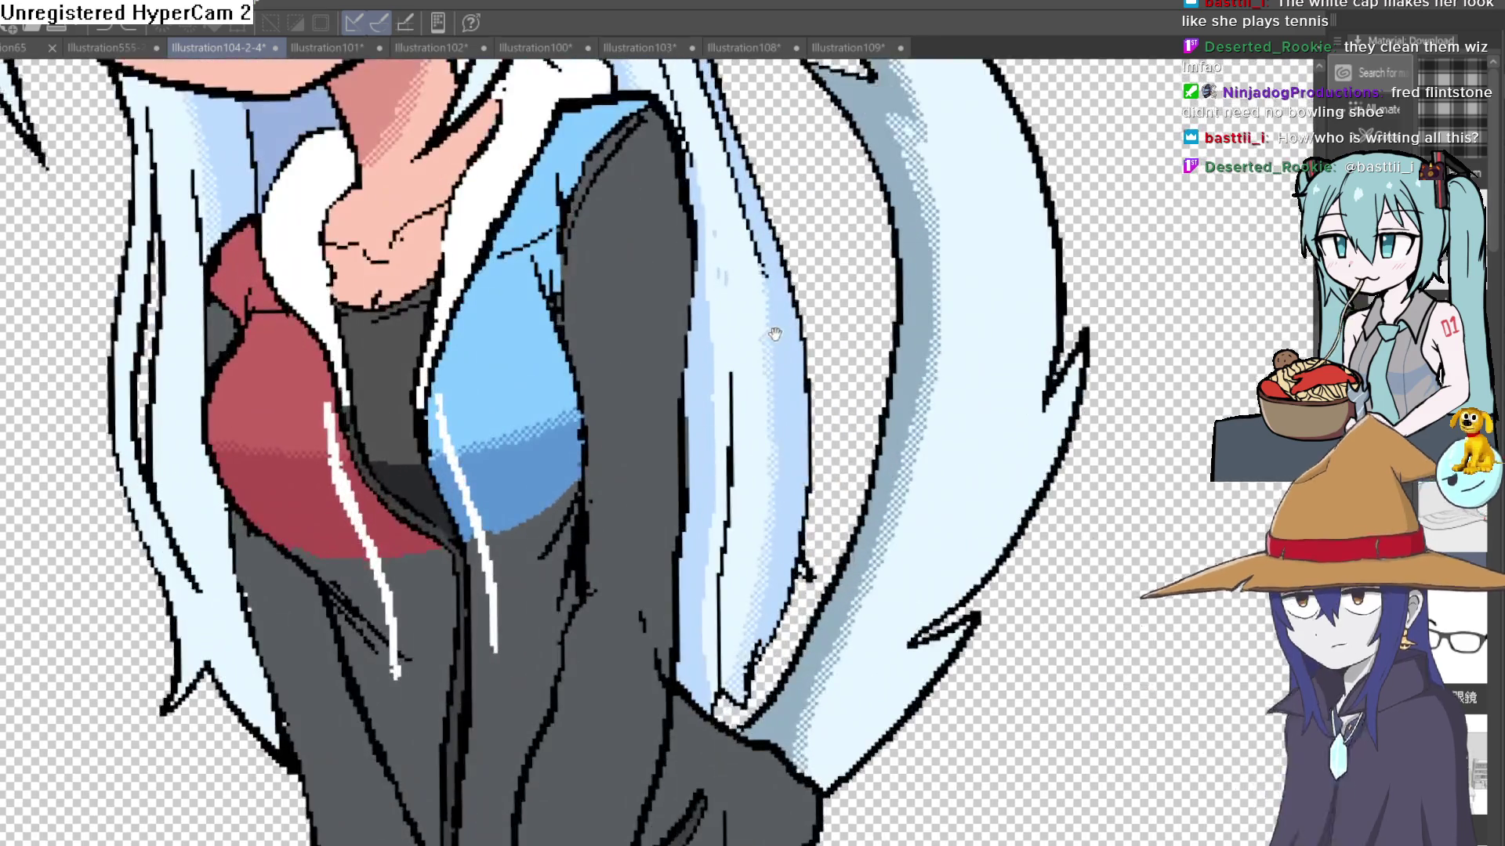
scroll(946, 418, down, 3)
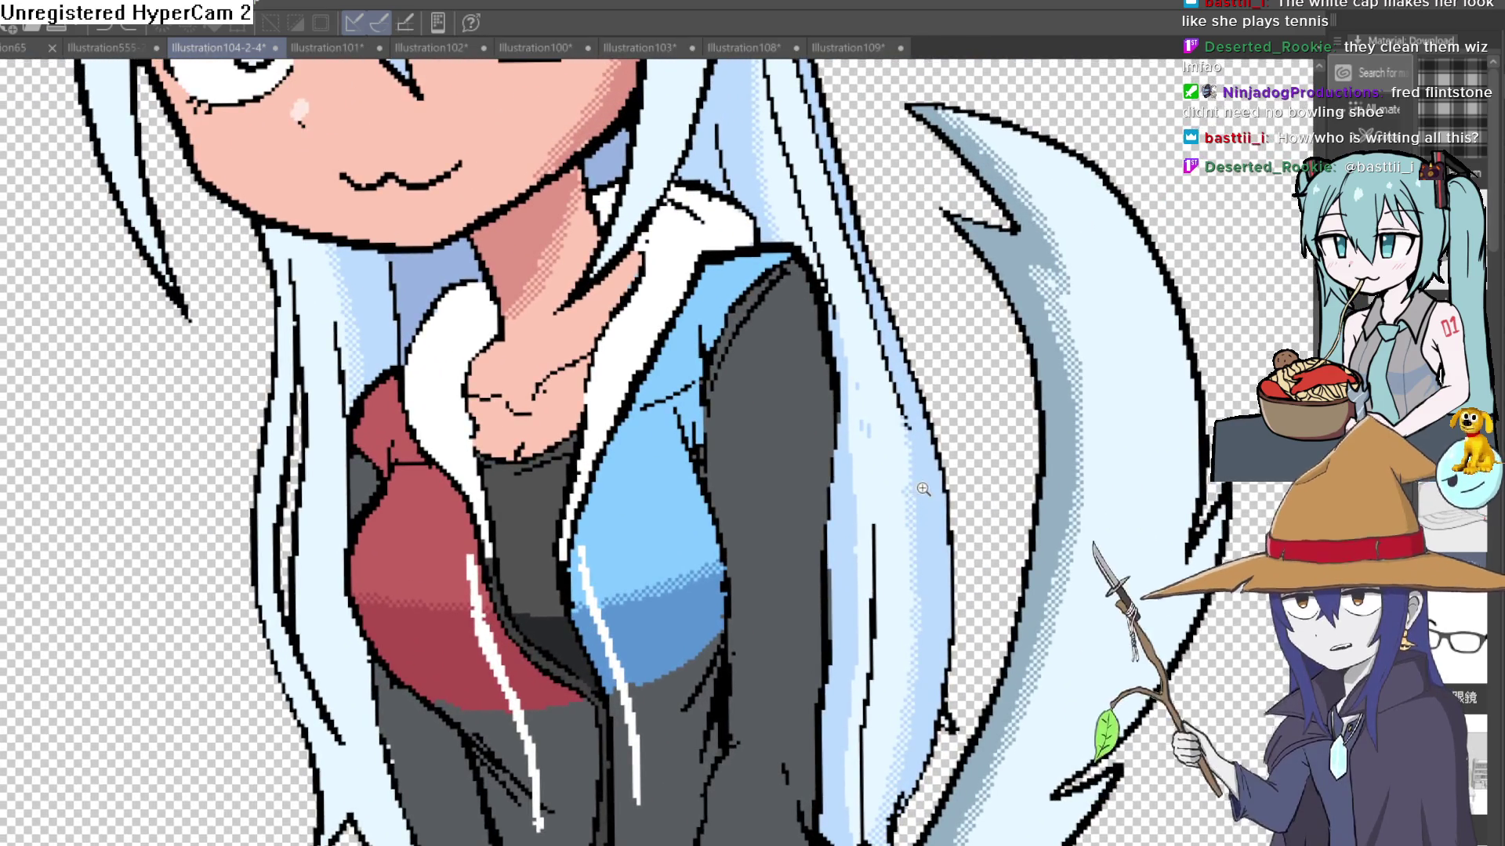
scroll(956, 536, down, 2)
mouse_move(956, 537)
mouse_down()
mouse_move(792, 391)
mouse_move(779, 536)
mouse_up()
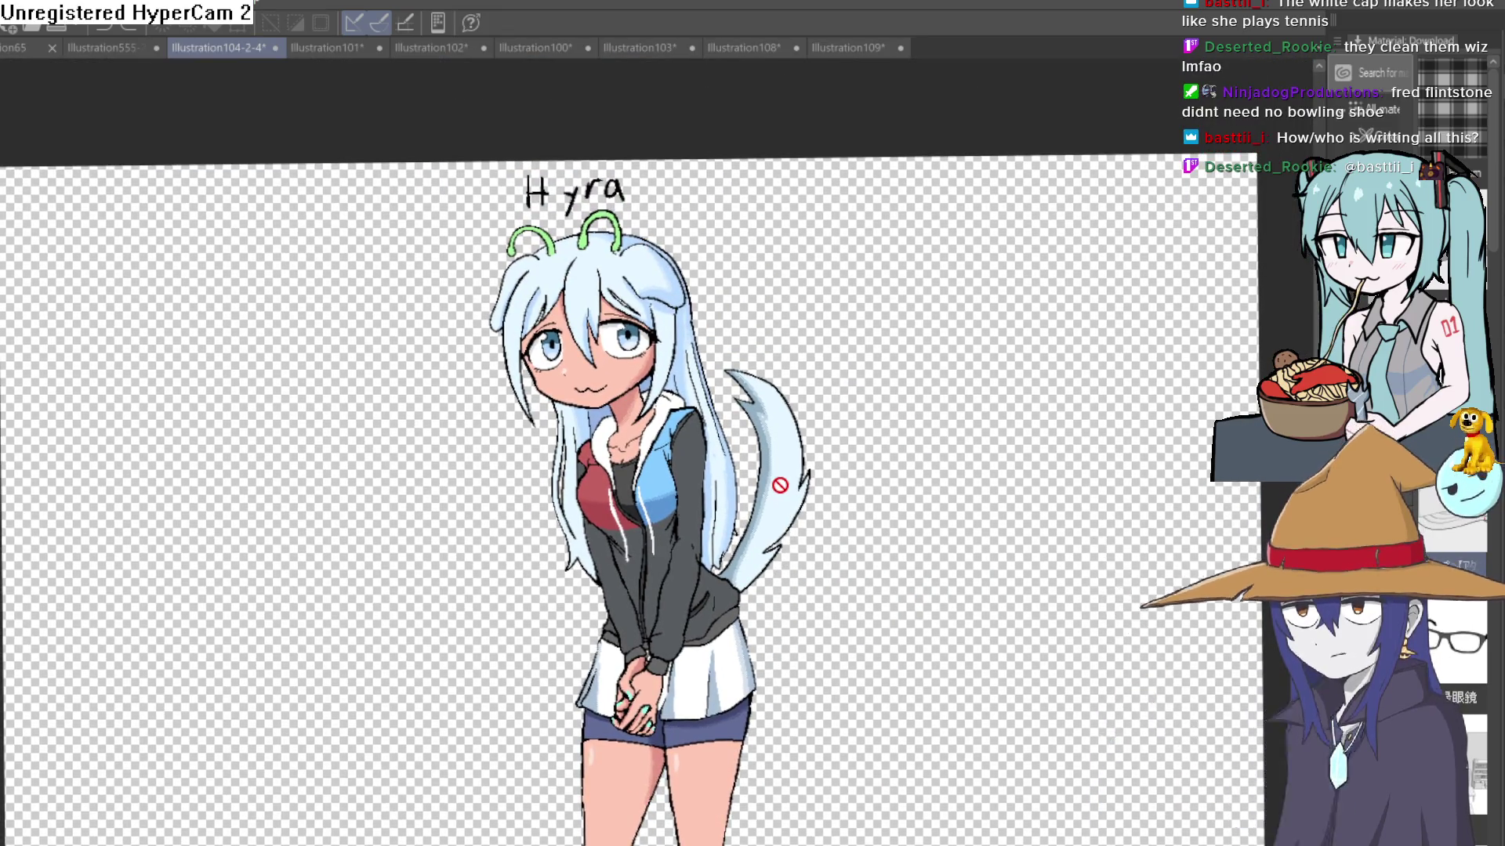
drag(780, 485, 807, 466)
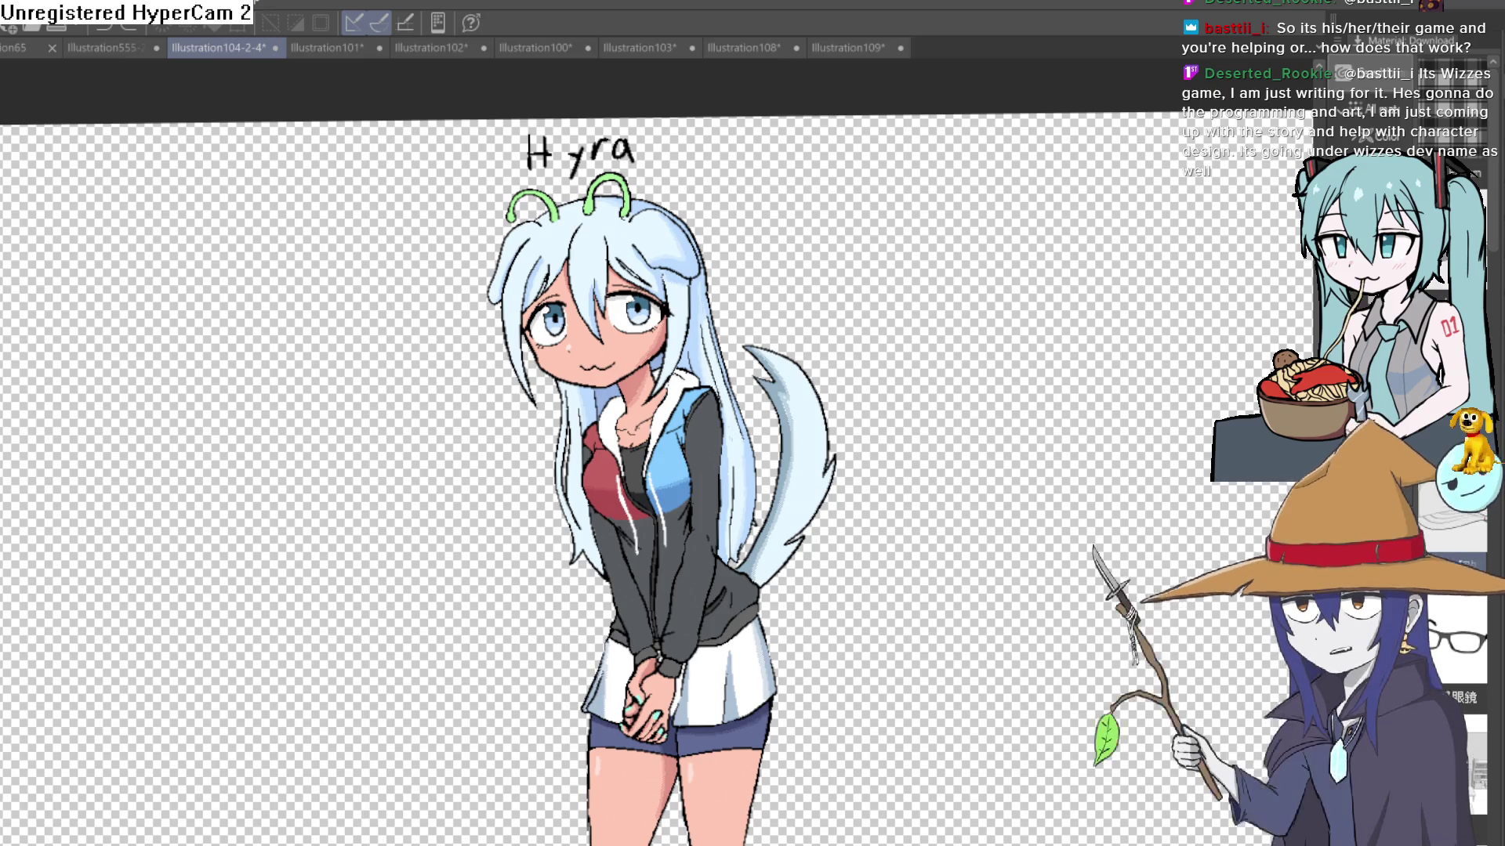
Step: Open the Illustration109 tab and zoom in on the girl's face
click(846, 48)
mouse_move(1154, 567)
mouse_down()
mouse_move(900, 406)
mouse_move(877, 369)
mouse_up()
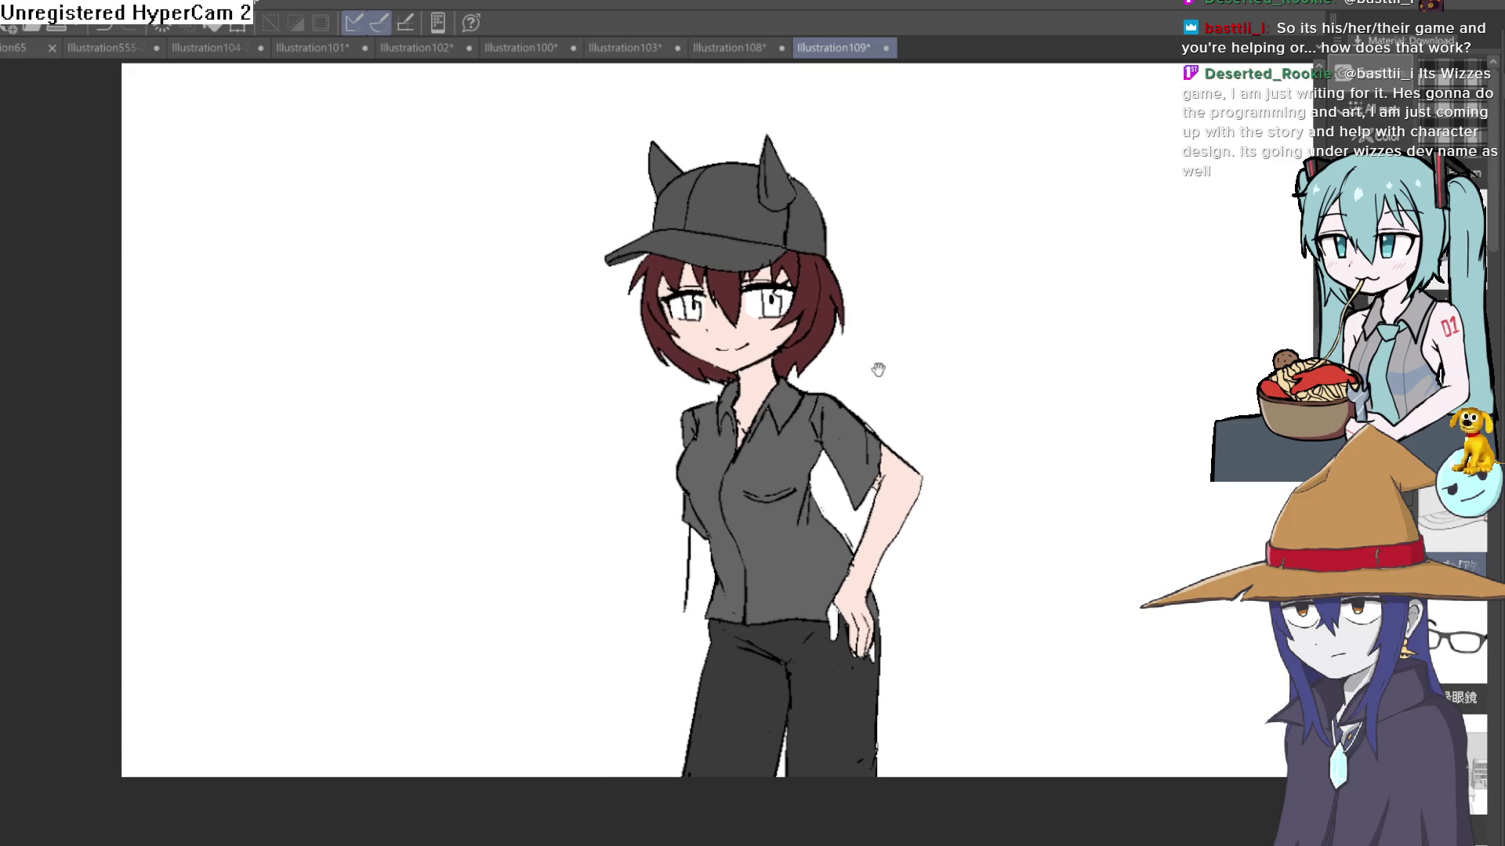
scroll(790, 452, up, 3)
scroll(789, 453, up, 2)
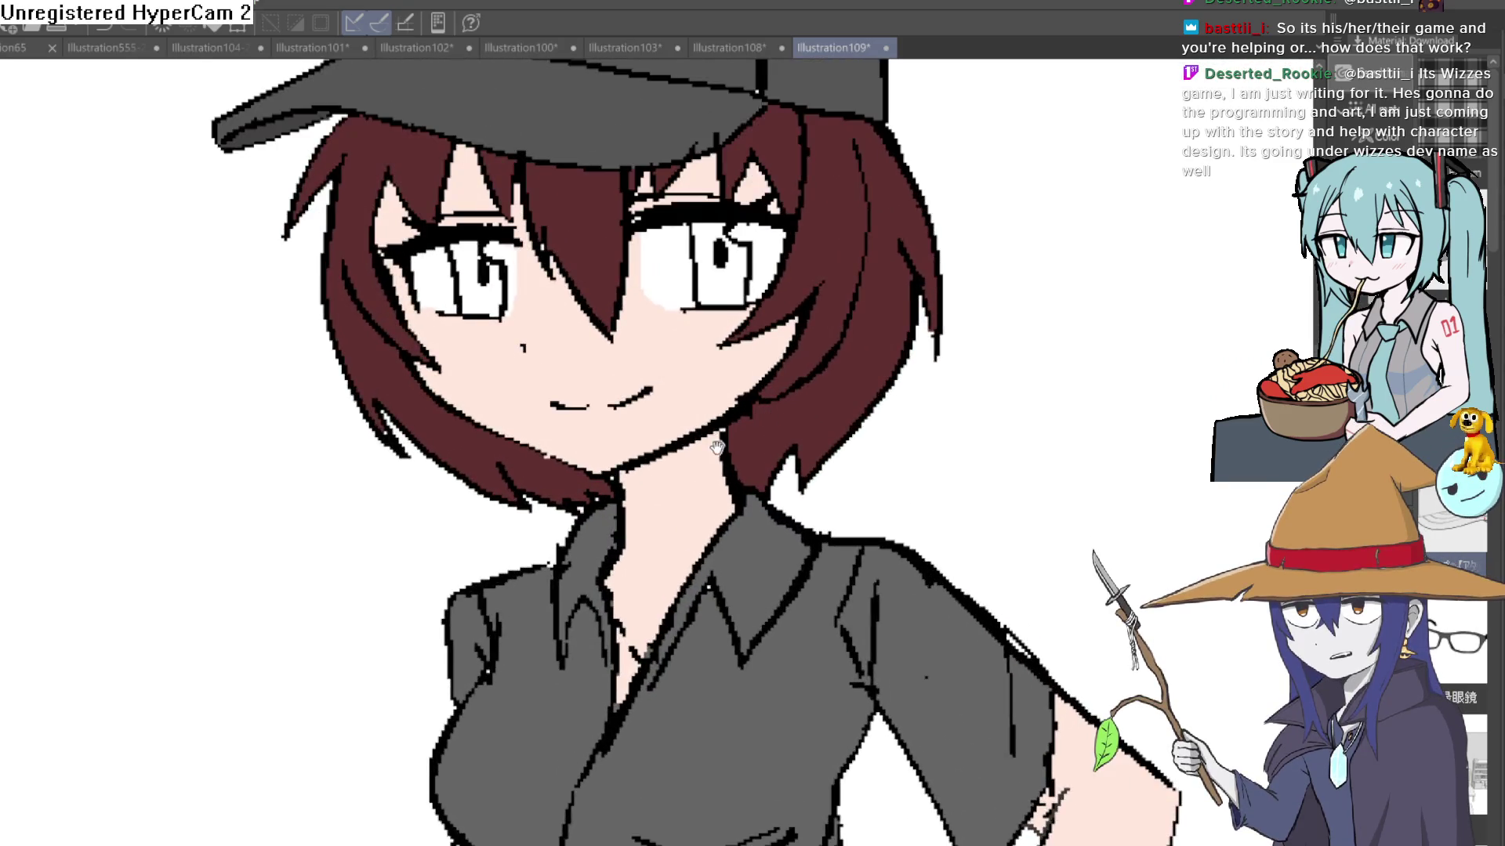
mouse_move(789, 452)
mouse_down()
mouse_move(776, 650)
mouse_move(740, 580)
mouse_move(739, 467)
mouse_up()
scroll(739, 604, down, 2)
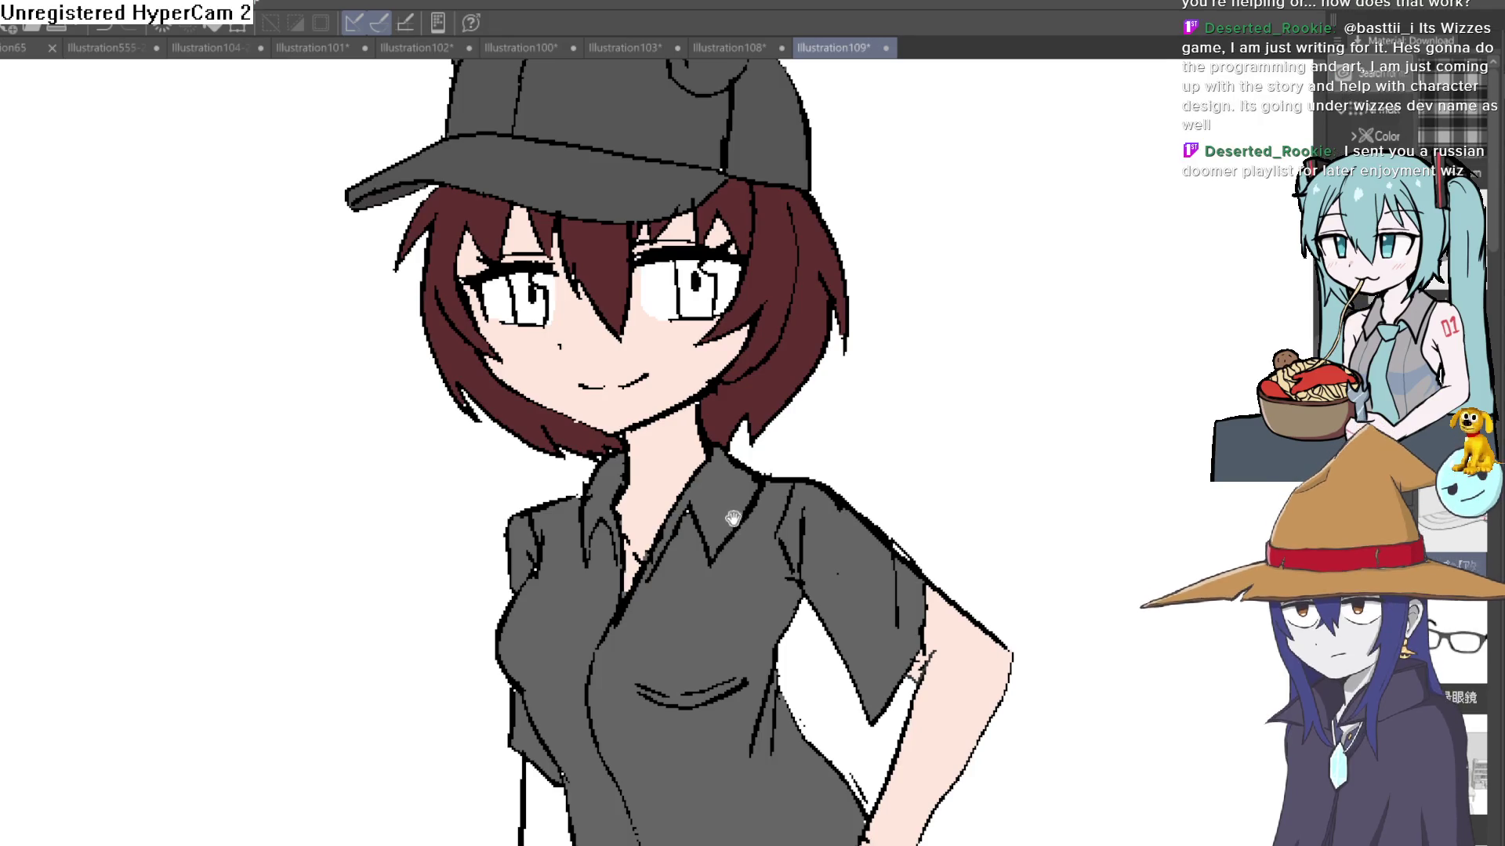
drag(734, 522, 758, 496)
scroll(758, 495, down, 2)
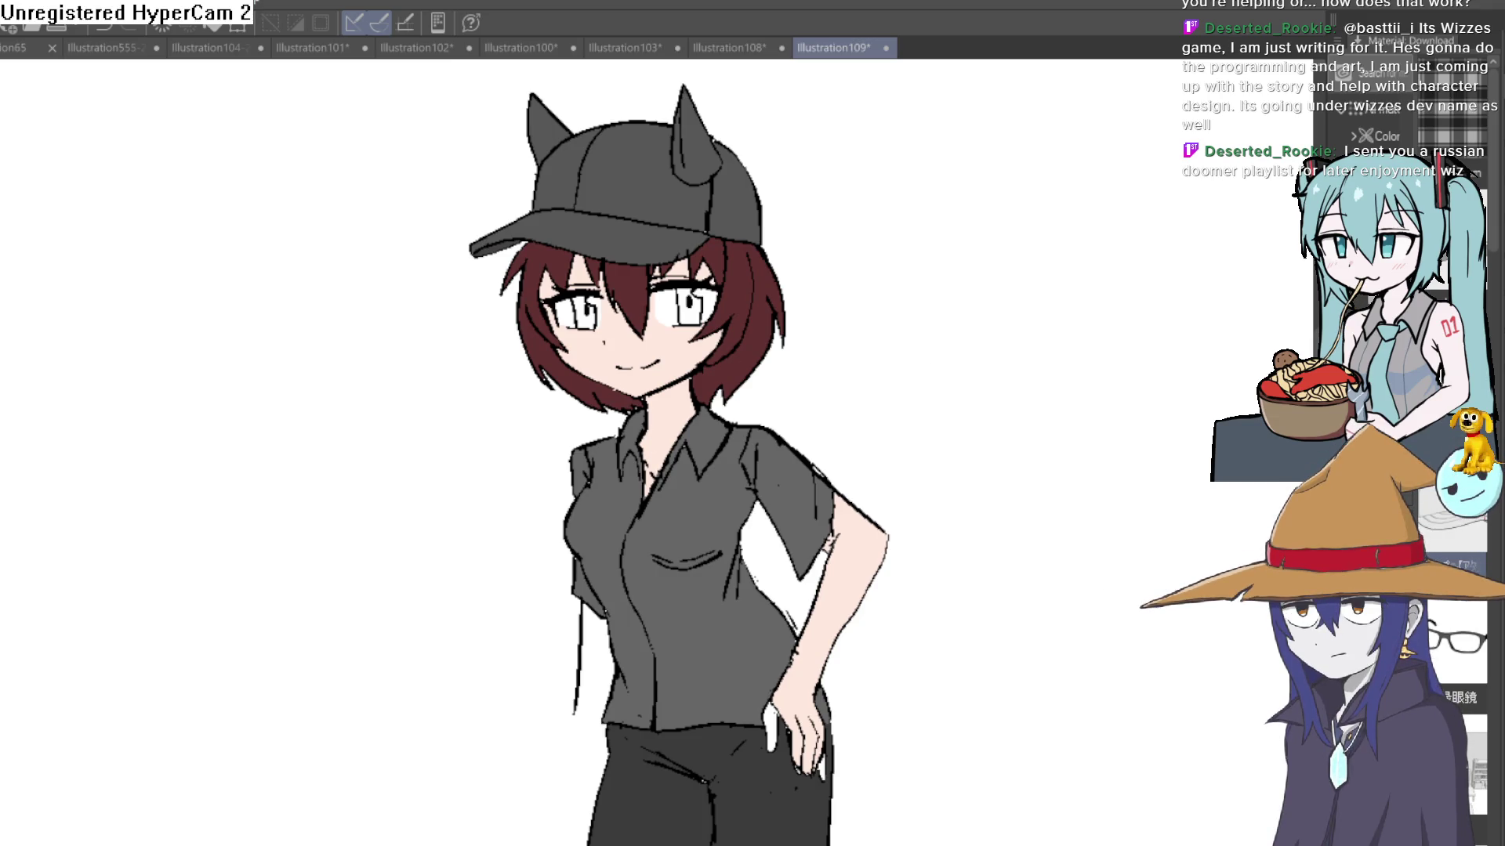
click(692, 307)
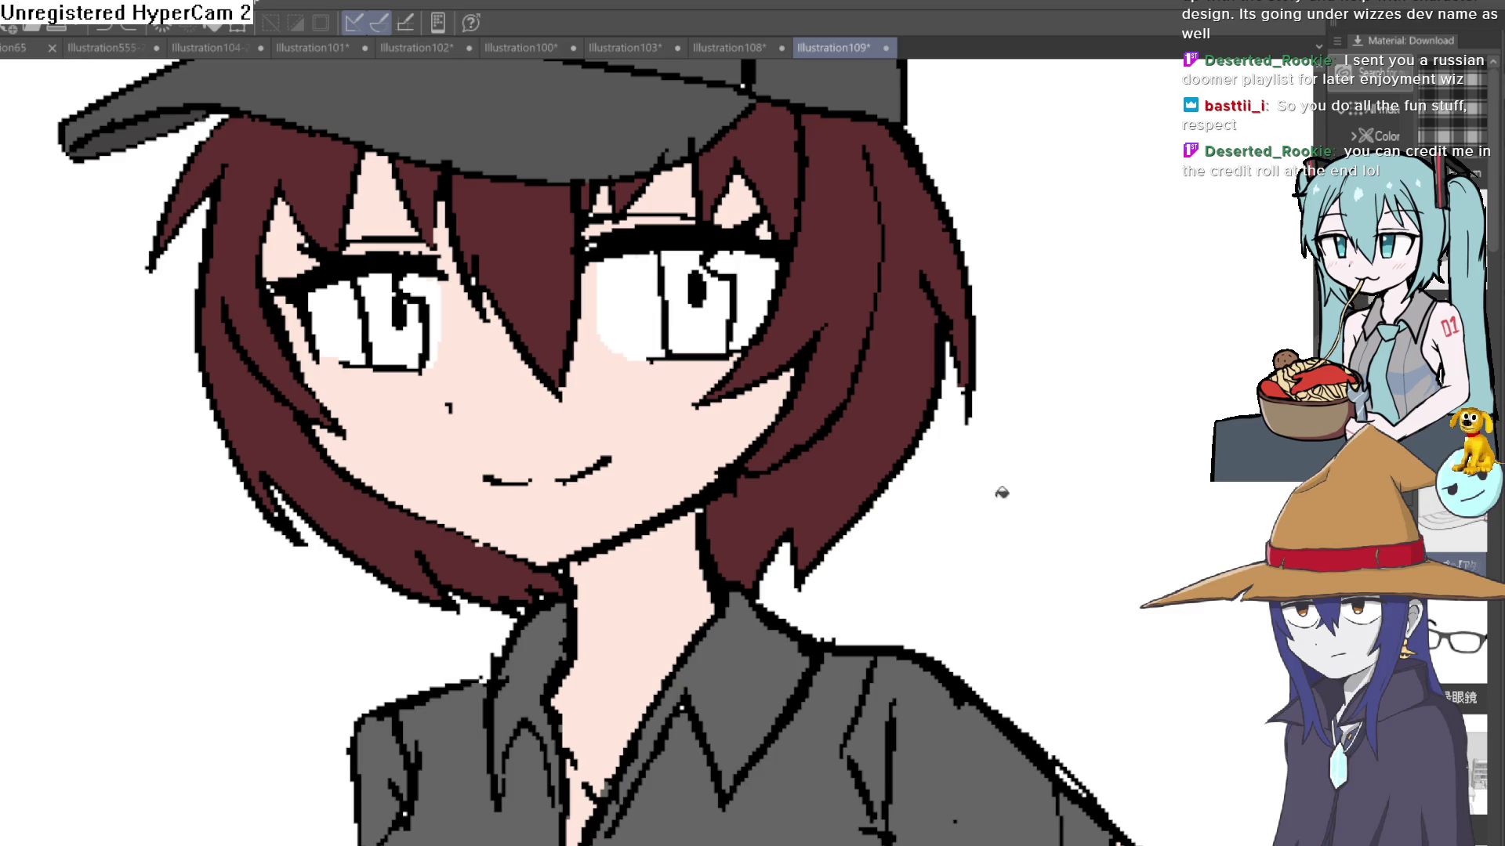
Step: Try green on both irises, then undo it
scroll(1001, 492, down, 5)
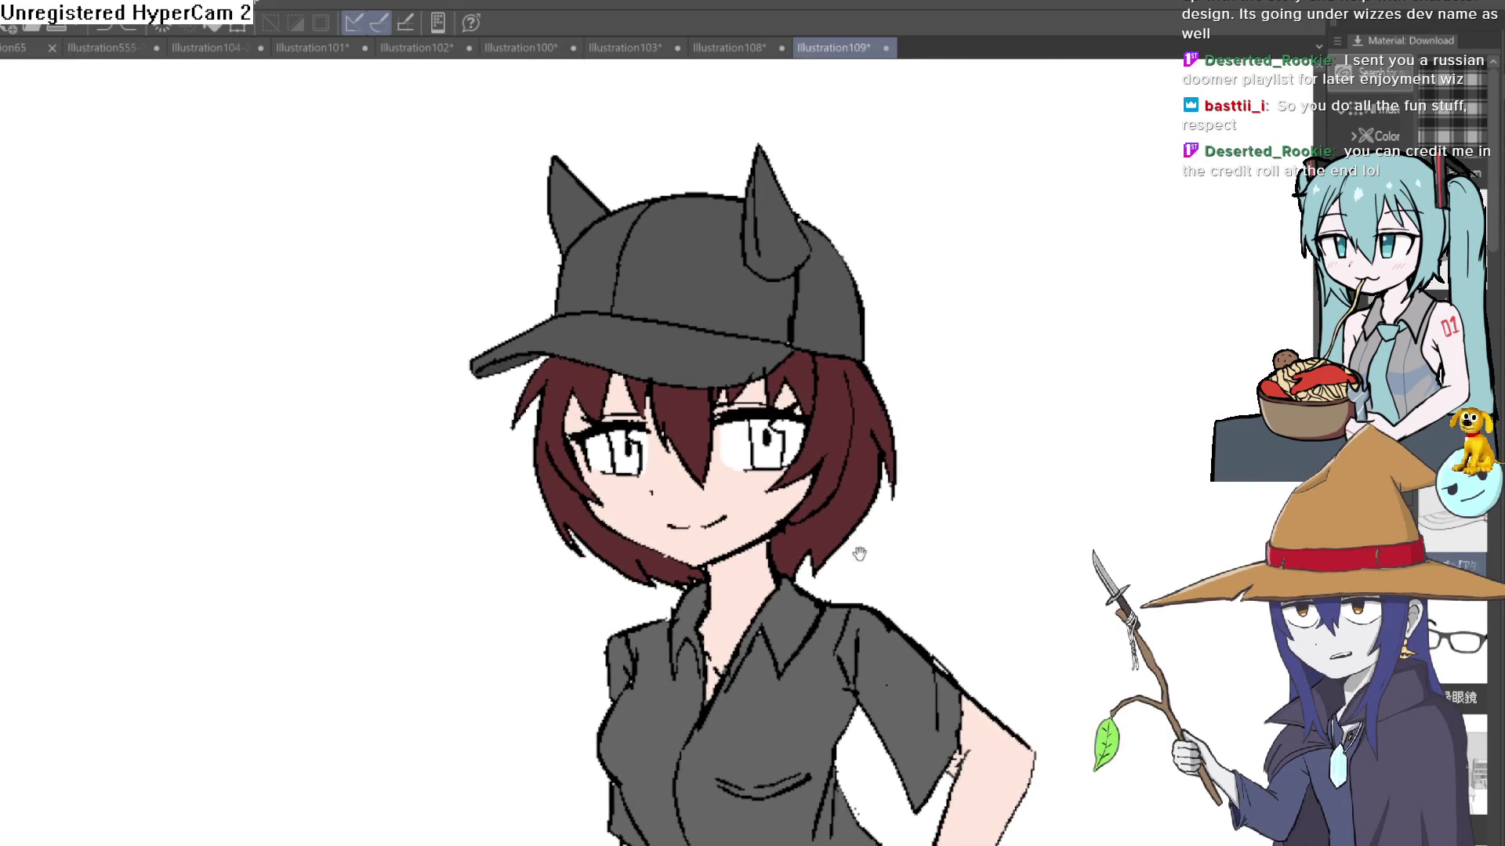
scroll(854, 540, up, 5)
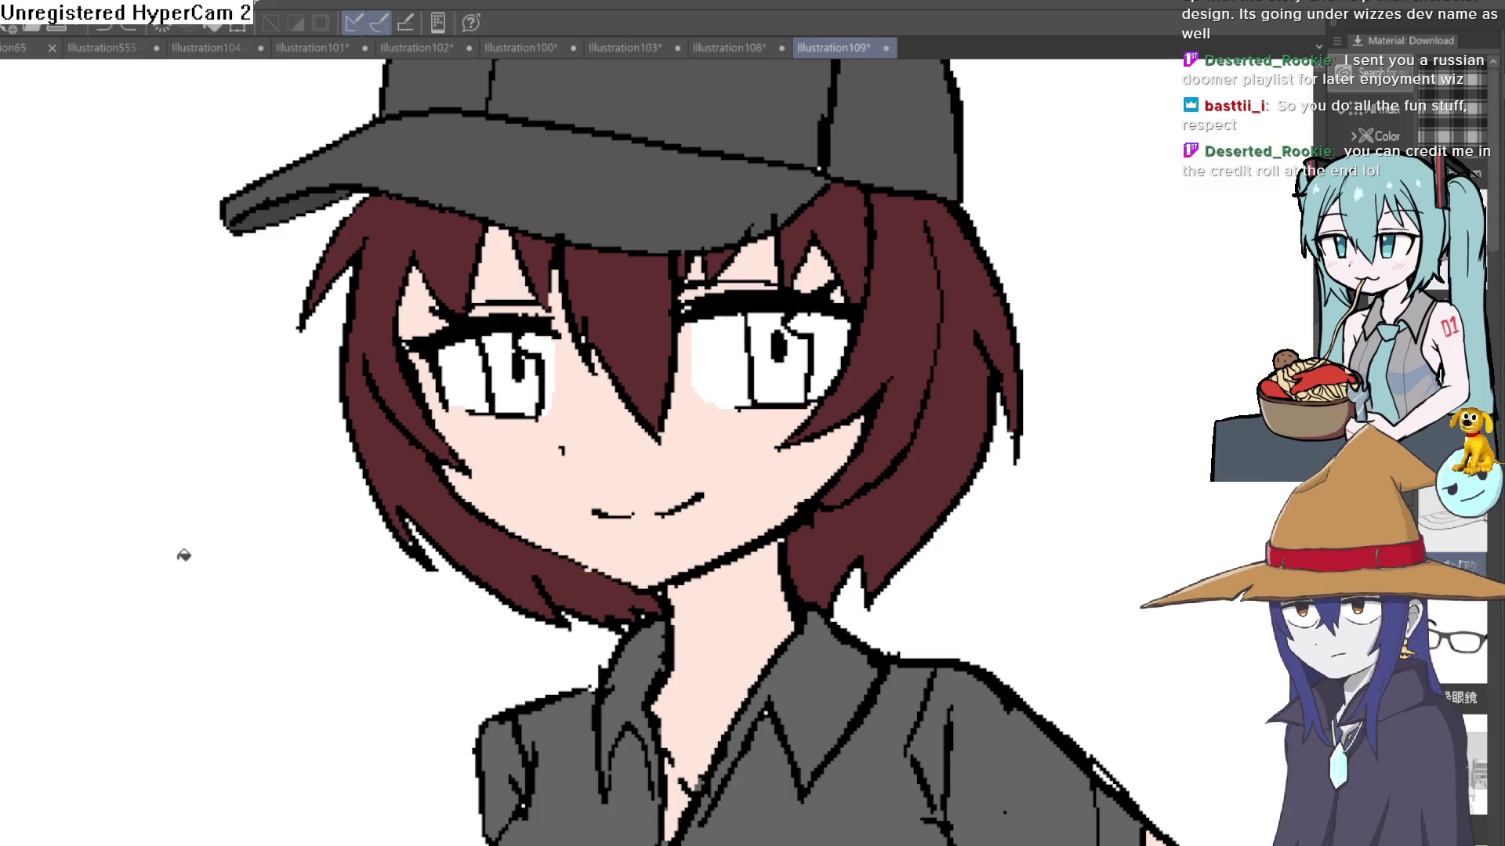
drag(674, 470, 577, 395)
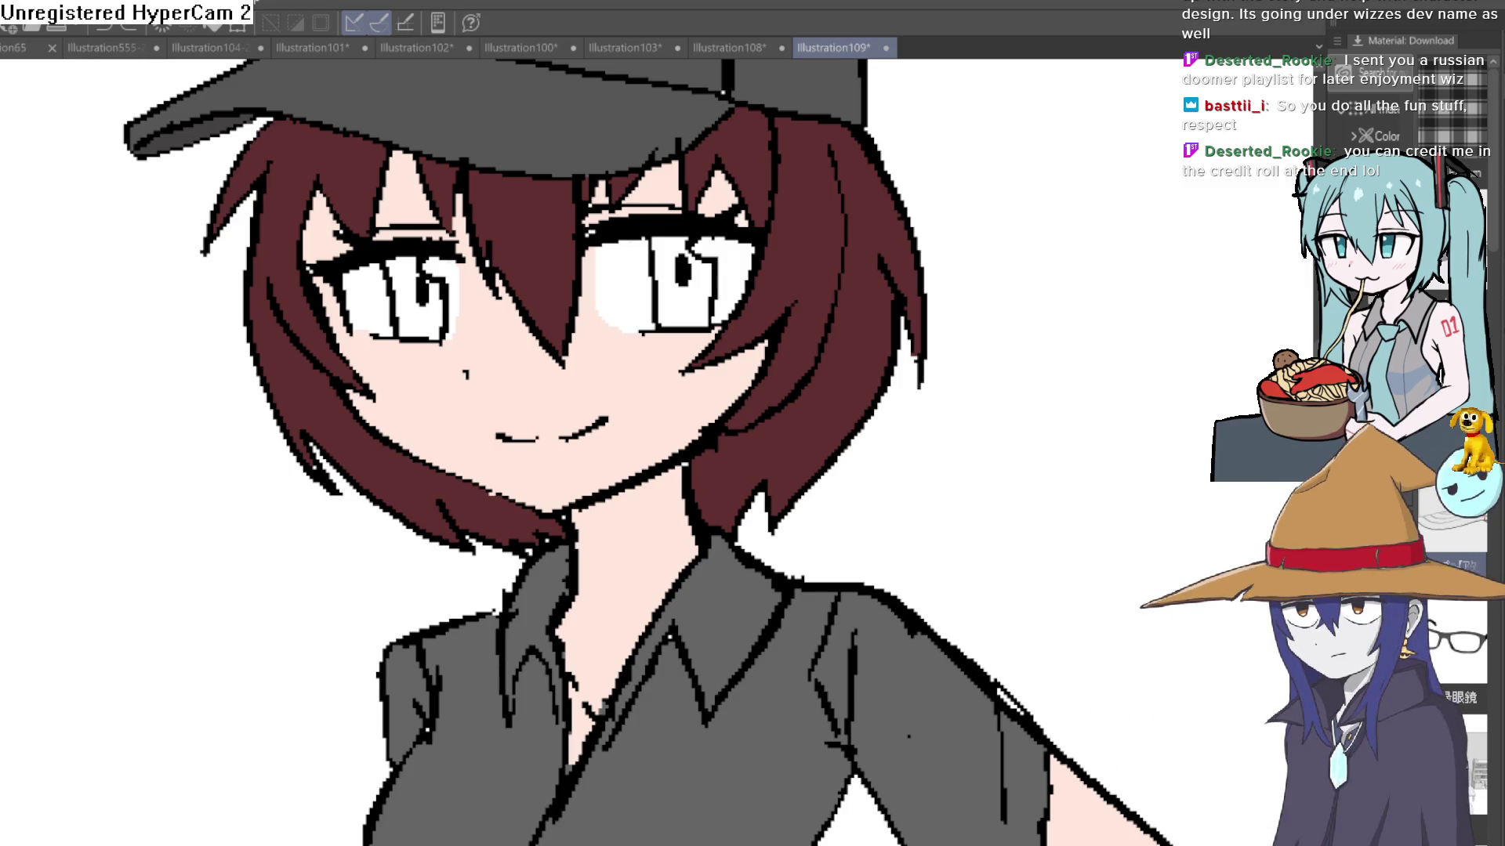
click(693, 314)
click(685, 237)
click(439, 319)
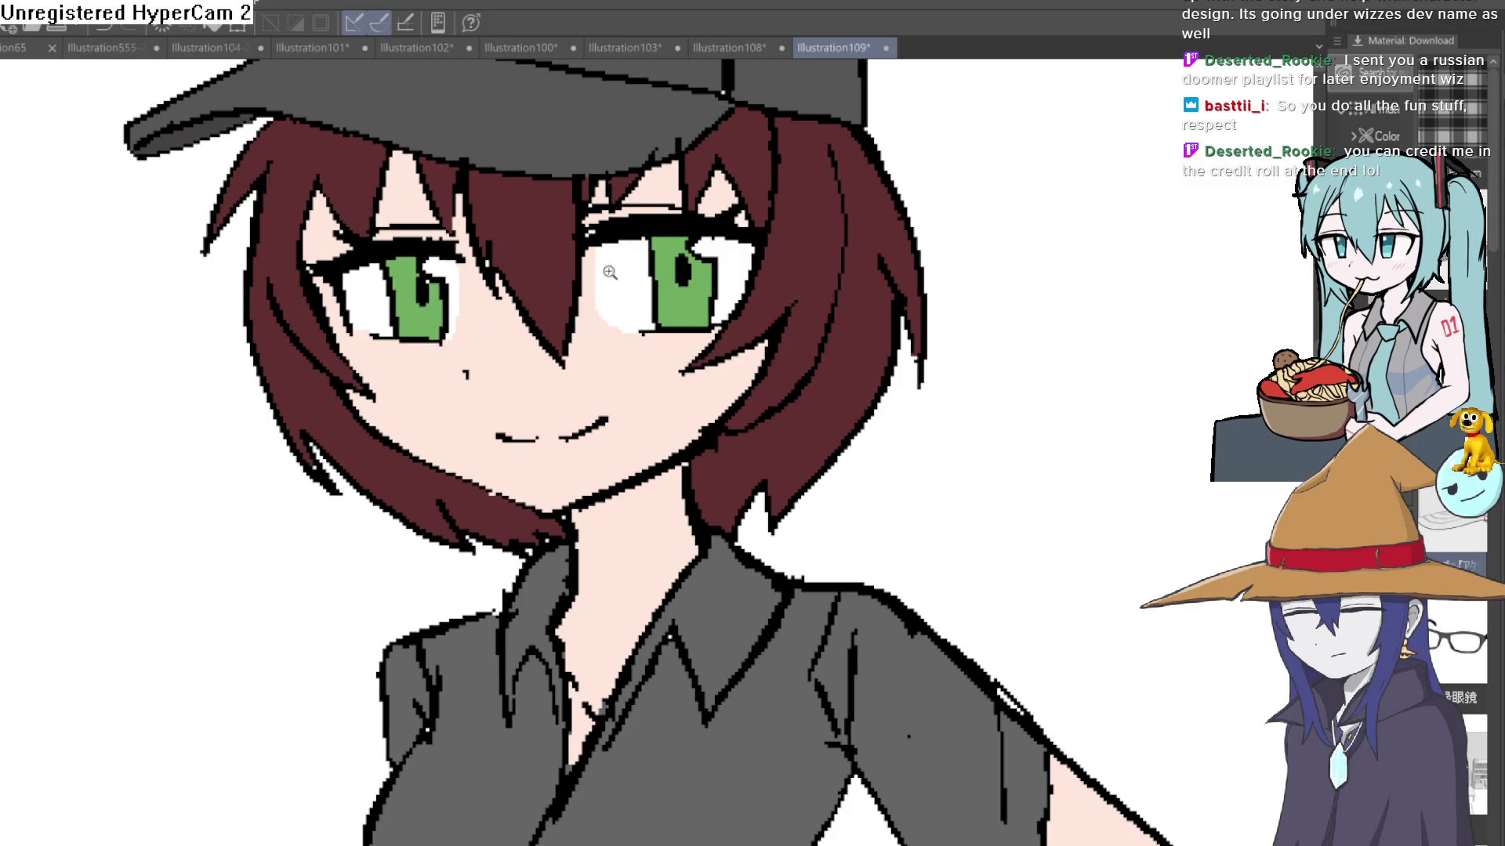
scroll(610, 272, down, 5)
scroll(856, 279, up, 5)
key(ctrl+z)
key(ctrl+z)
key(ctrl+z)
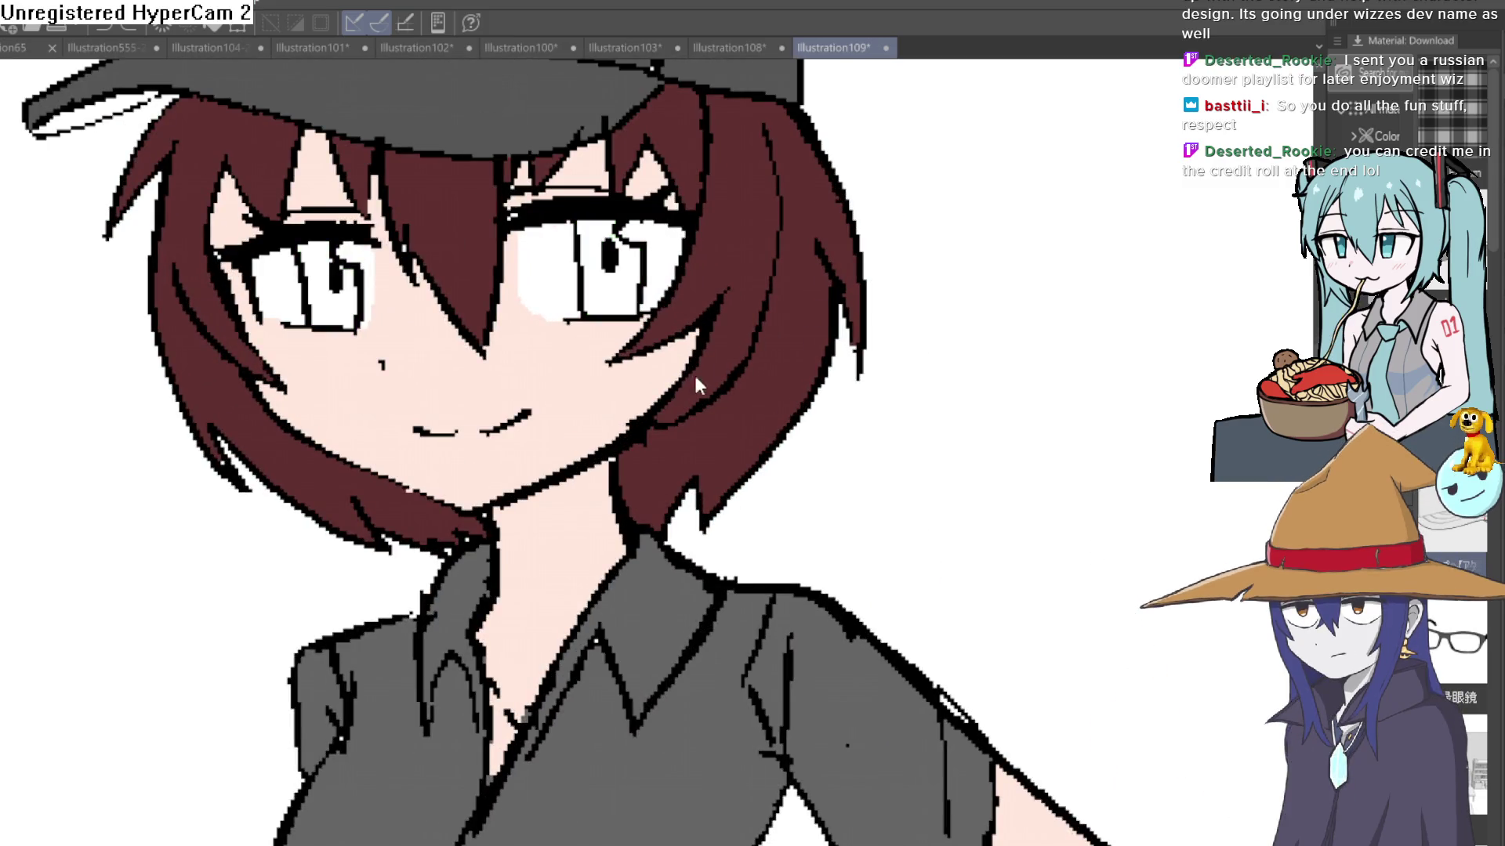
key(ctrl+y)
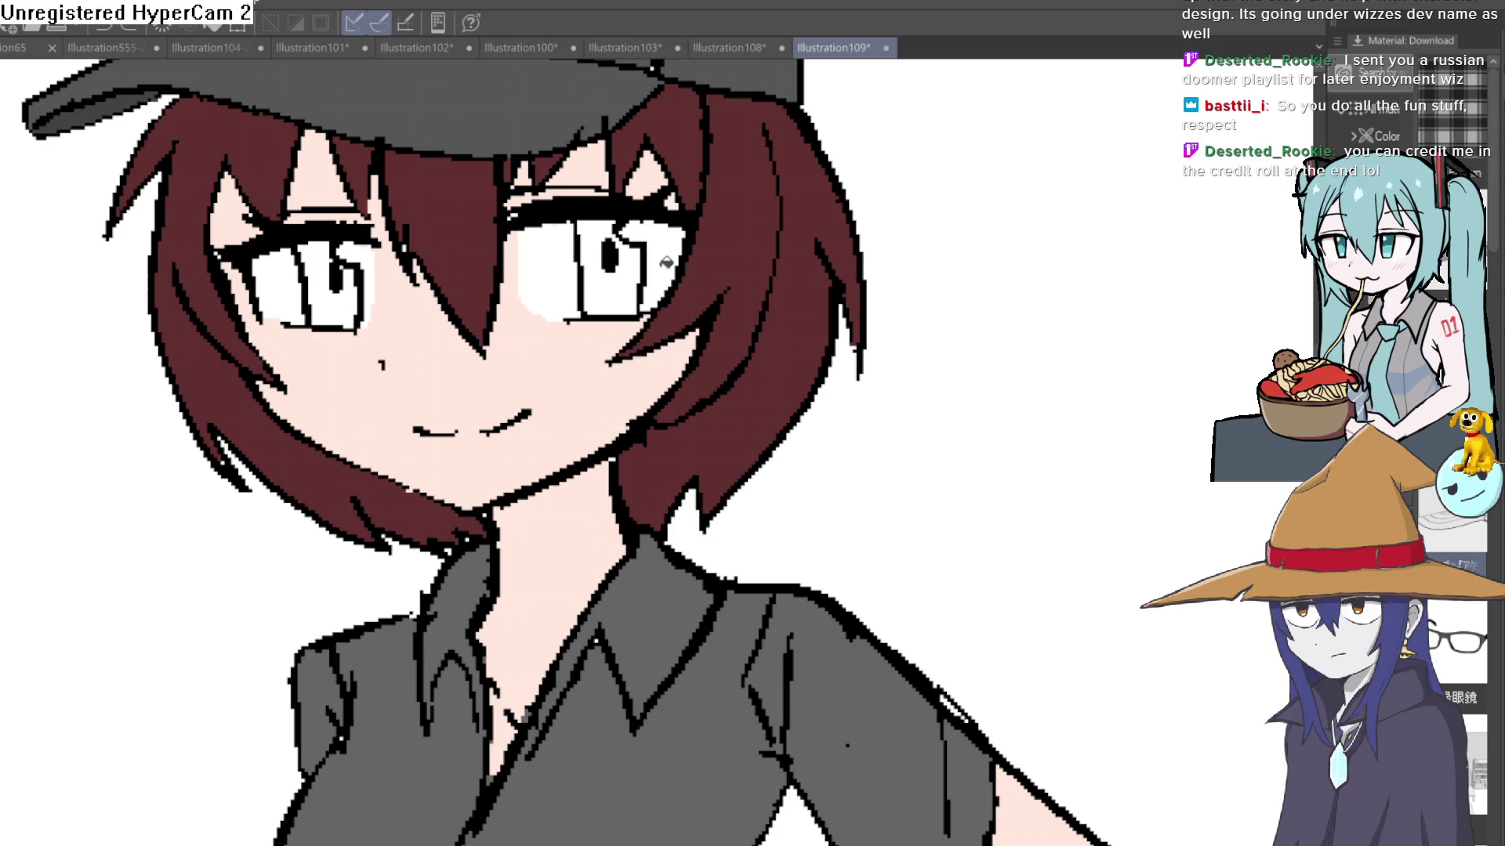
Step: Try brown on both irises, then undo it
click(621, 288)
click(604, 229)
click(337, 310)
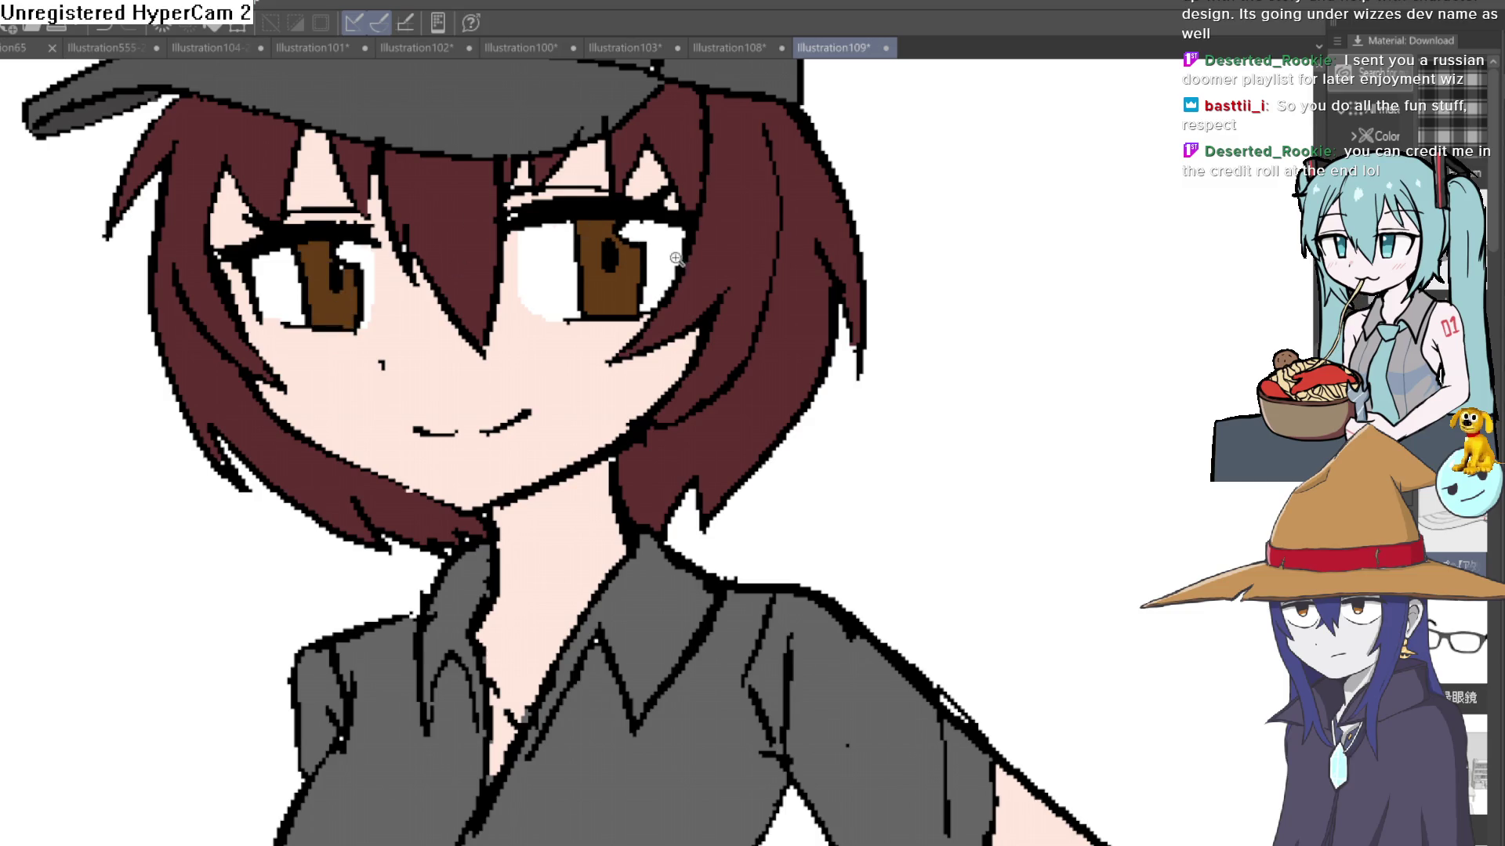
scroll(736, 251, down, 5)
scroll(735, 246, up, 6)
key(ctrl+z)
key(ctrl+z)
key(ctrl+z)
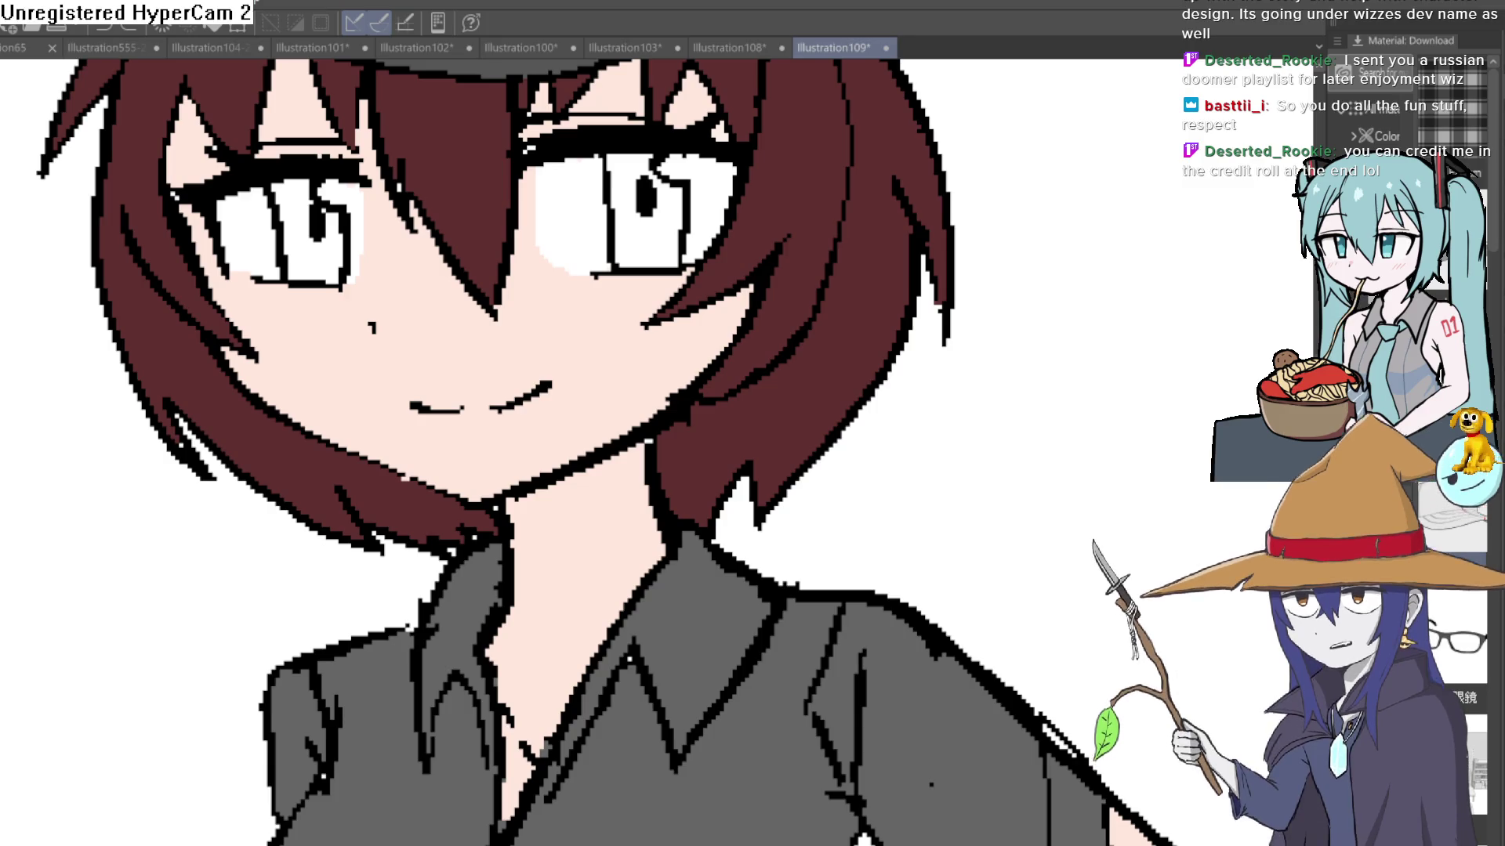
Step: Fill both irises pink and brush light pink highlights into each
click(664, 198)
click(652, 167)
click(311, 228)
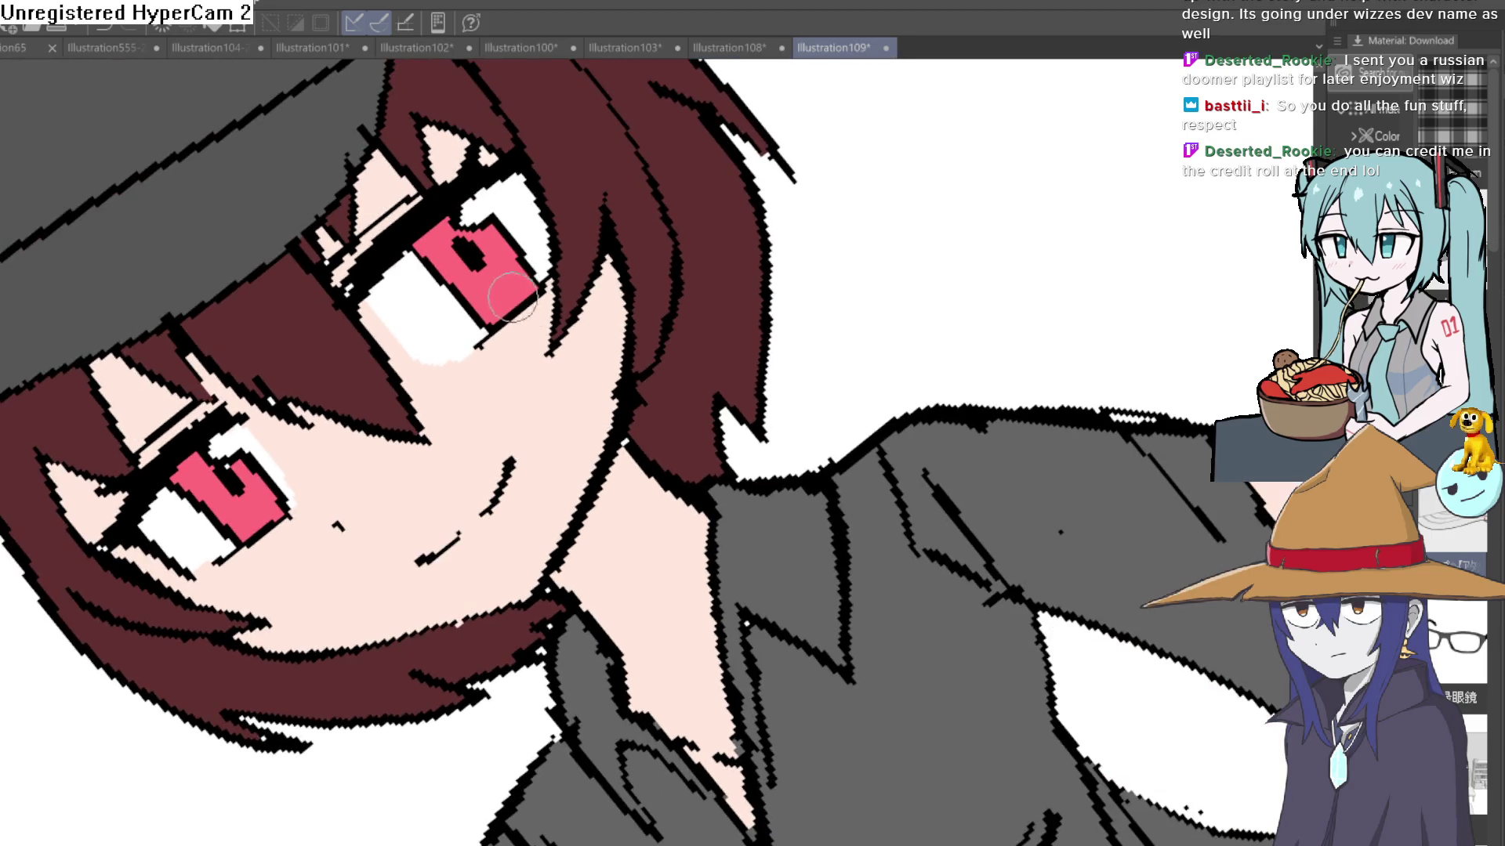
drag(533, 286, 494, 310)
mouse_move(271, 501)
mouse_down()
mouse_move(259, 521)
mouse_move(275, 506)
mouse_up()
key(ctrl+0)
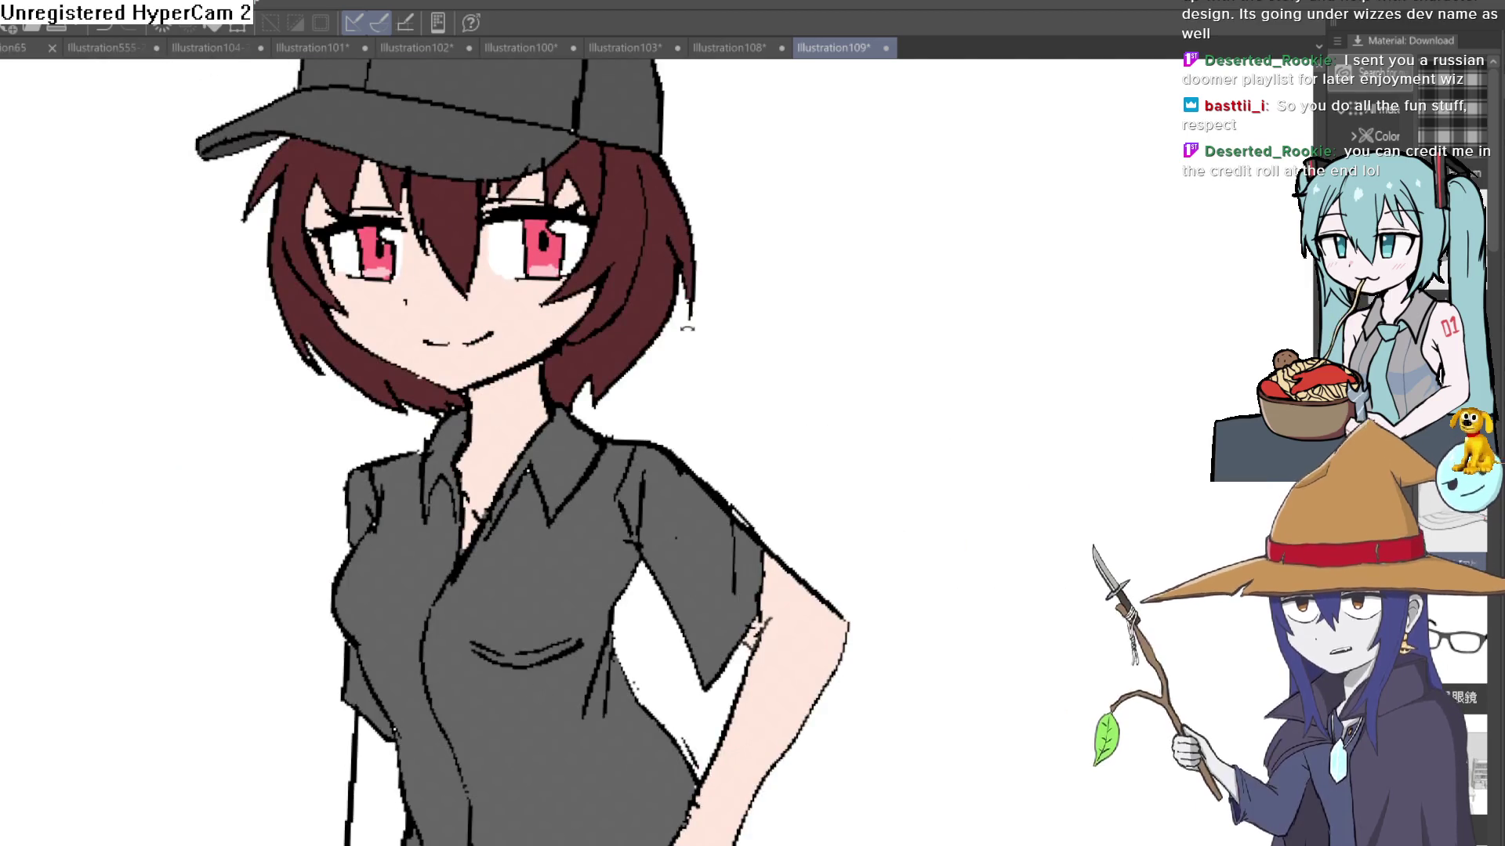
mouse_move(690, 278)
mouse_down()
mouse_move(739, 255)
mouse_move(716, 322)
mouse_move(772, 256)
mouse_up()
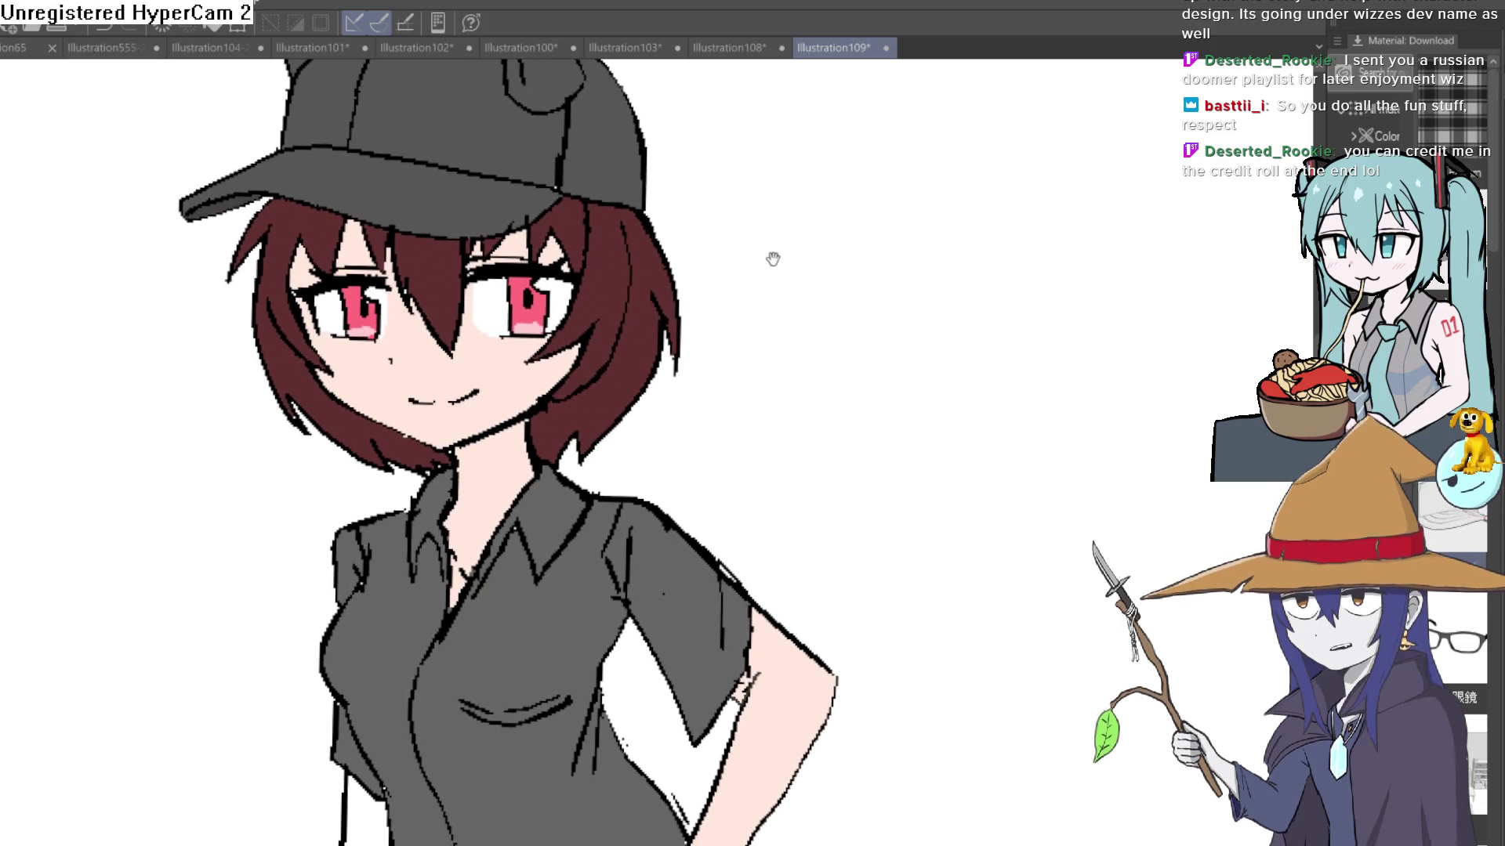
mouse_move(889, 249)
mouse_down()
mouse_move(877, 286)
mouse_move(1095, 215)
mouse_up()
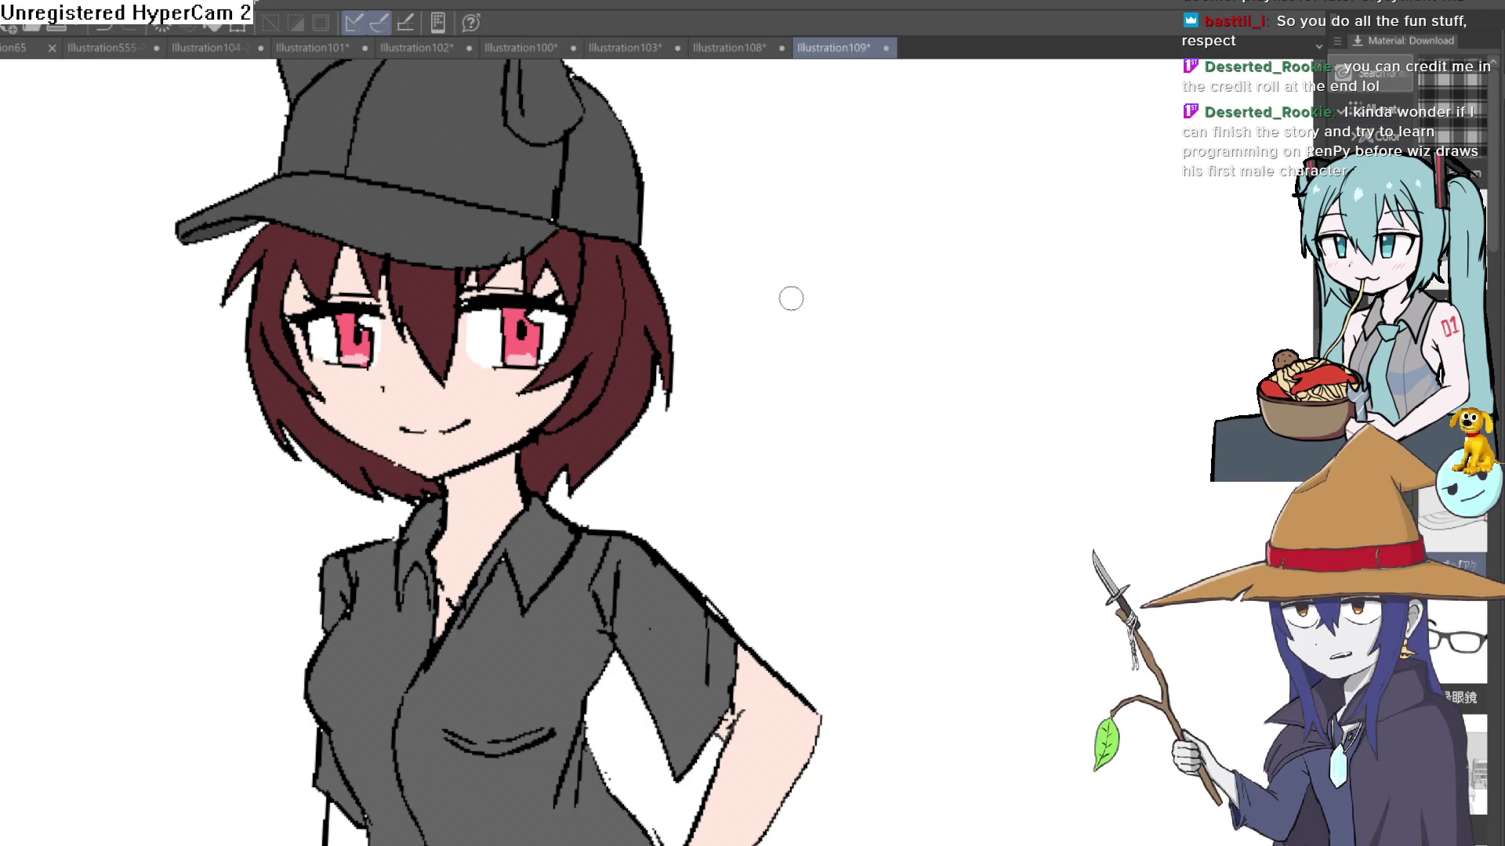
Step: Clear both irises back to white, then fill them yellow
click(353, 345)
click(521, 341)
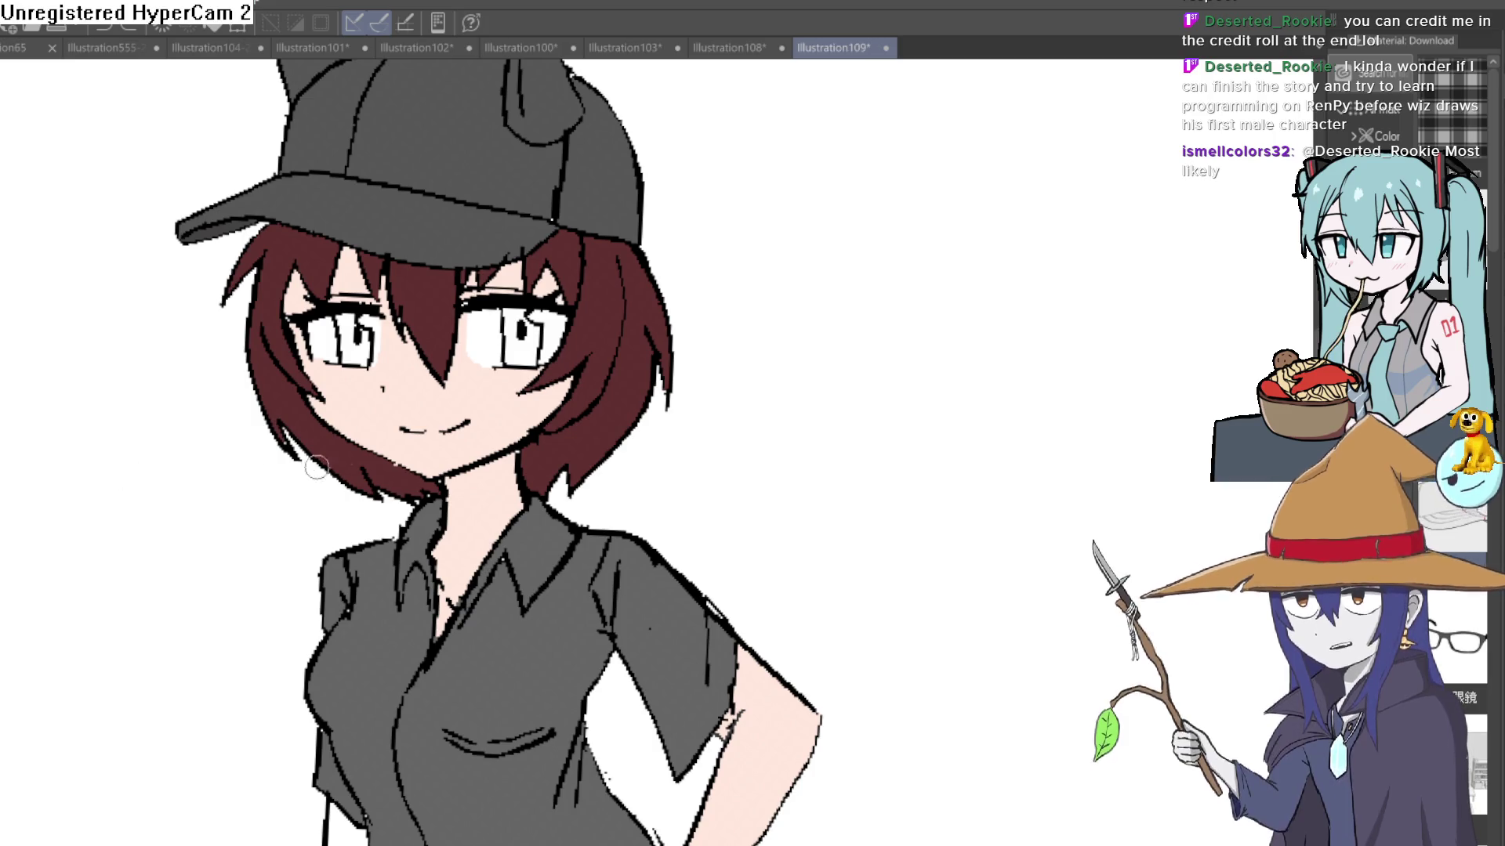
mouse_move(723, 368)
mouse_down()
mouse_move(732, 449)
mouse_move(719, 440)
mouse_move(738, 430)
mouse_up()
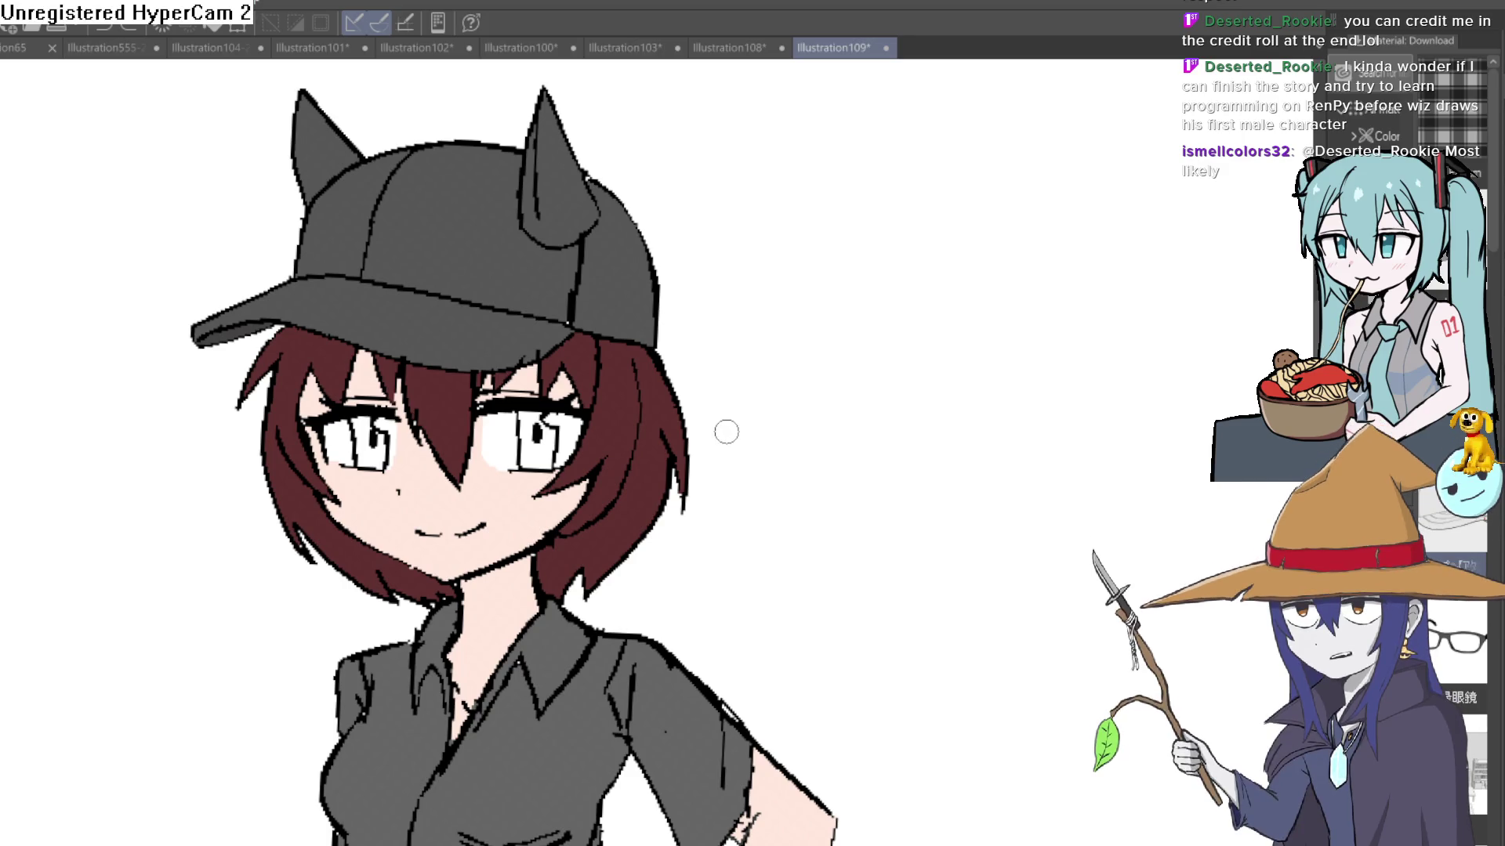
mouse_move(725, 447)
mouse_down()
mouse_move(745, 369)
mouse_move(699, 354)
mouse_up()
scroll(675, 390, up, 2)
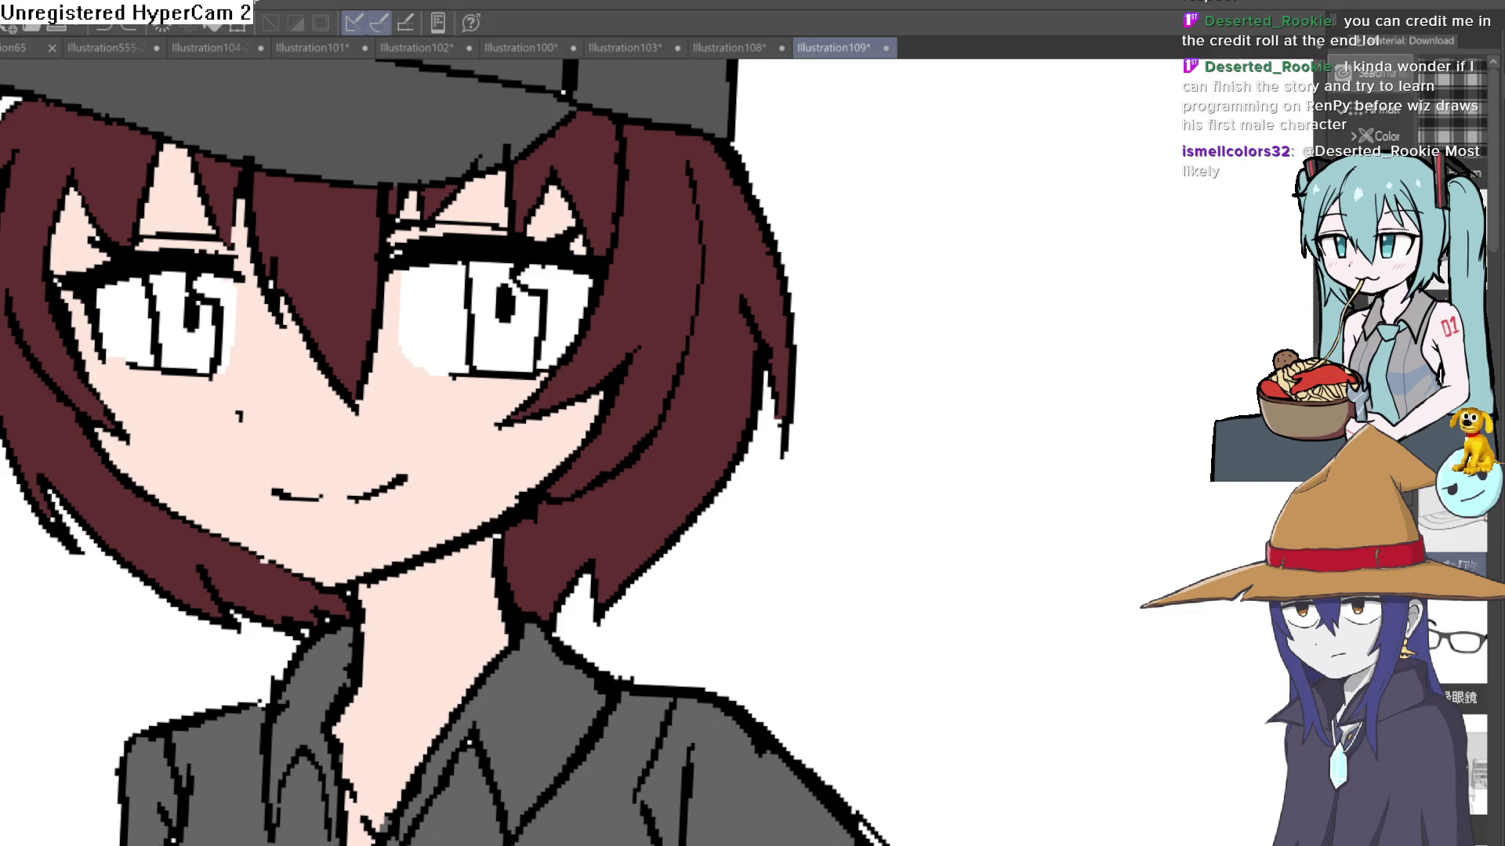
click(523, 328)
click(210, 347)
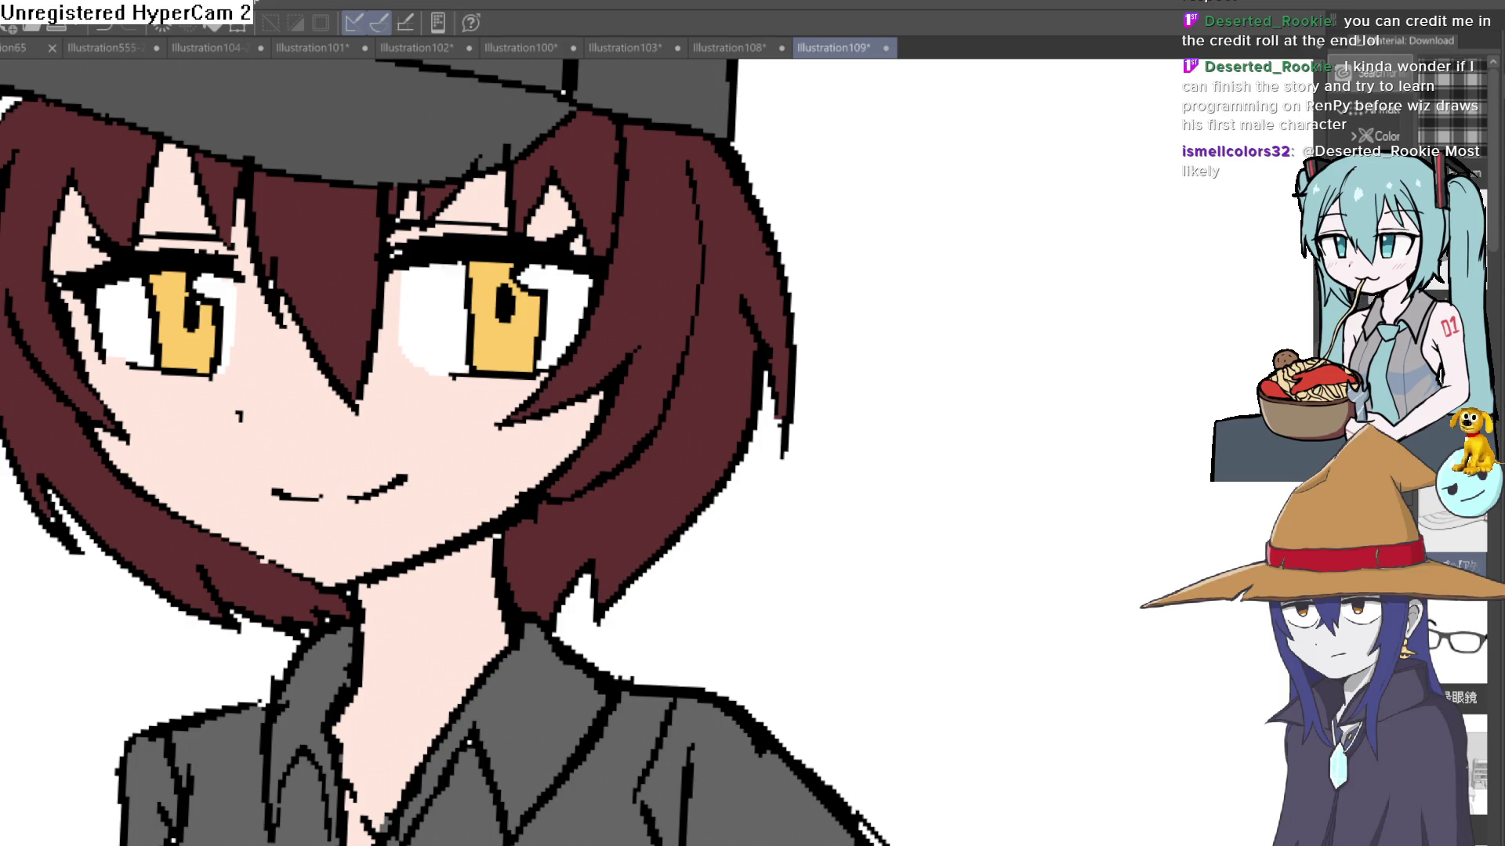
drag(619, 228, 486, 439)
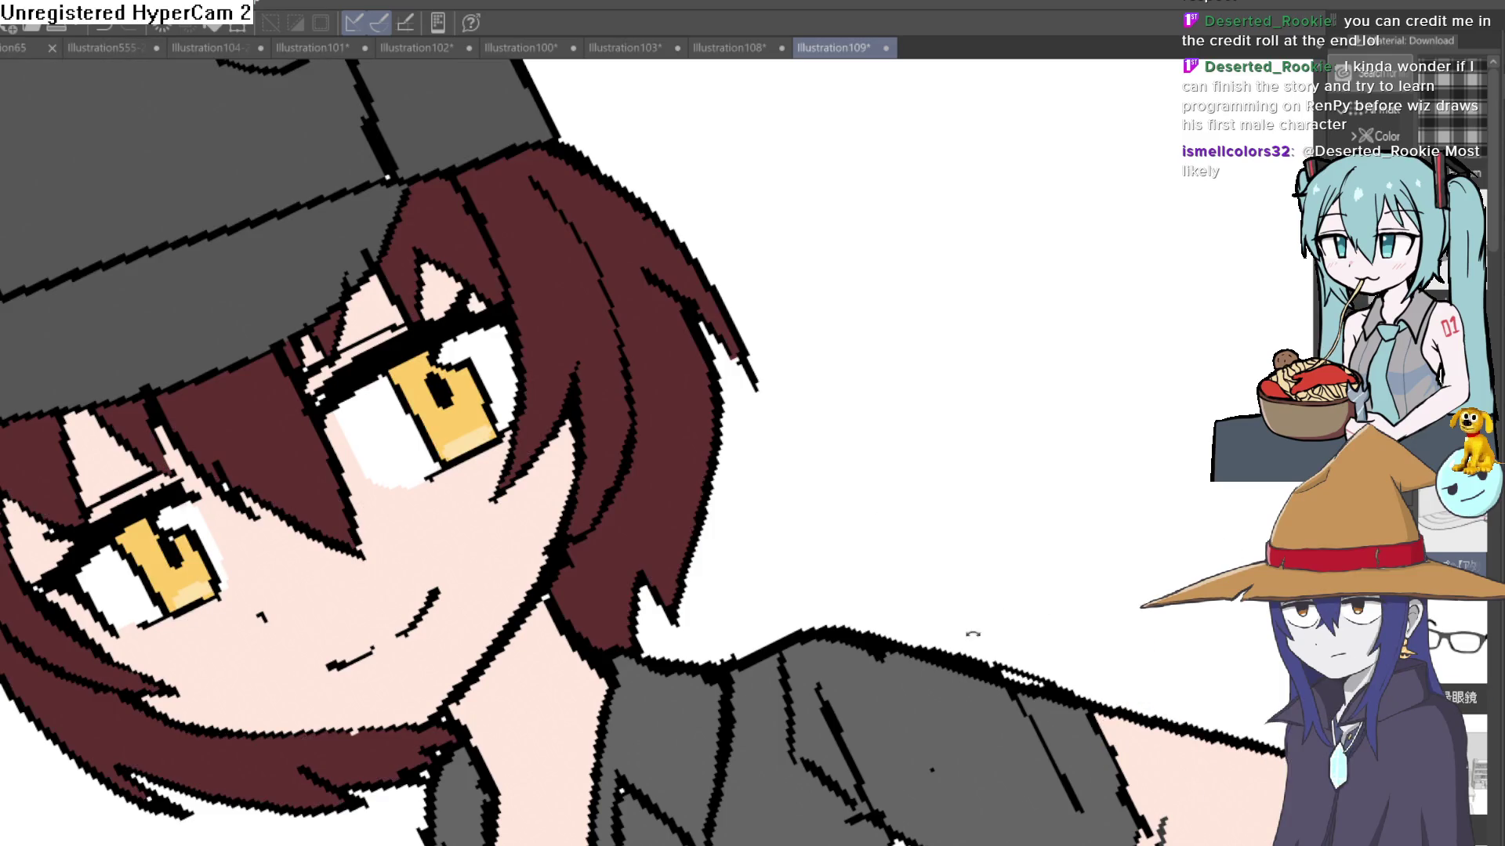
Step: Rotate the canvas and fill the top of the right iris brown
key(ctrl+at)
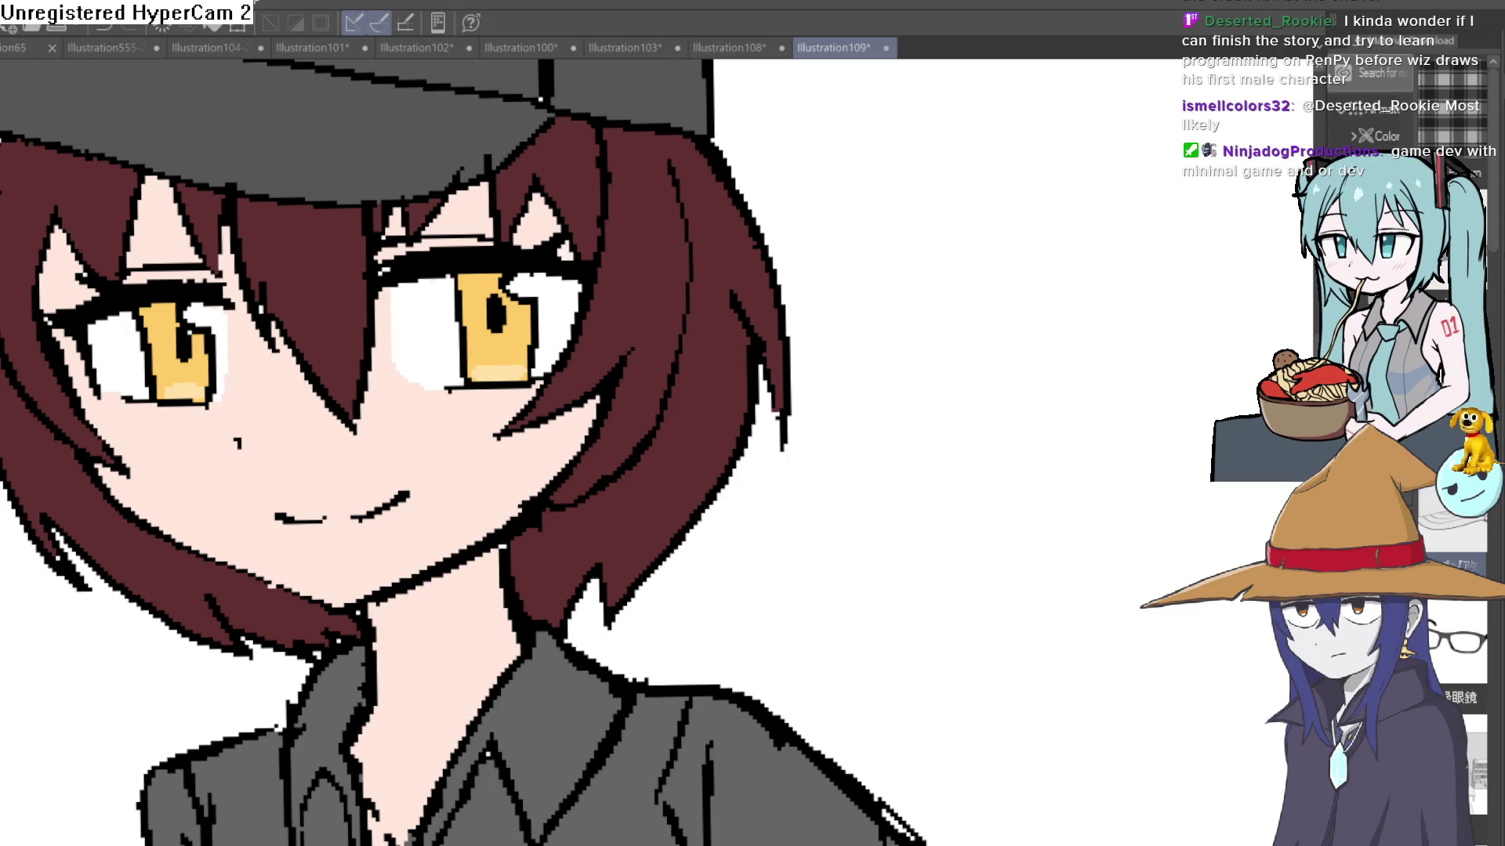
key(minus)
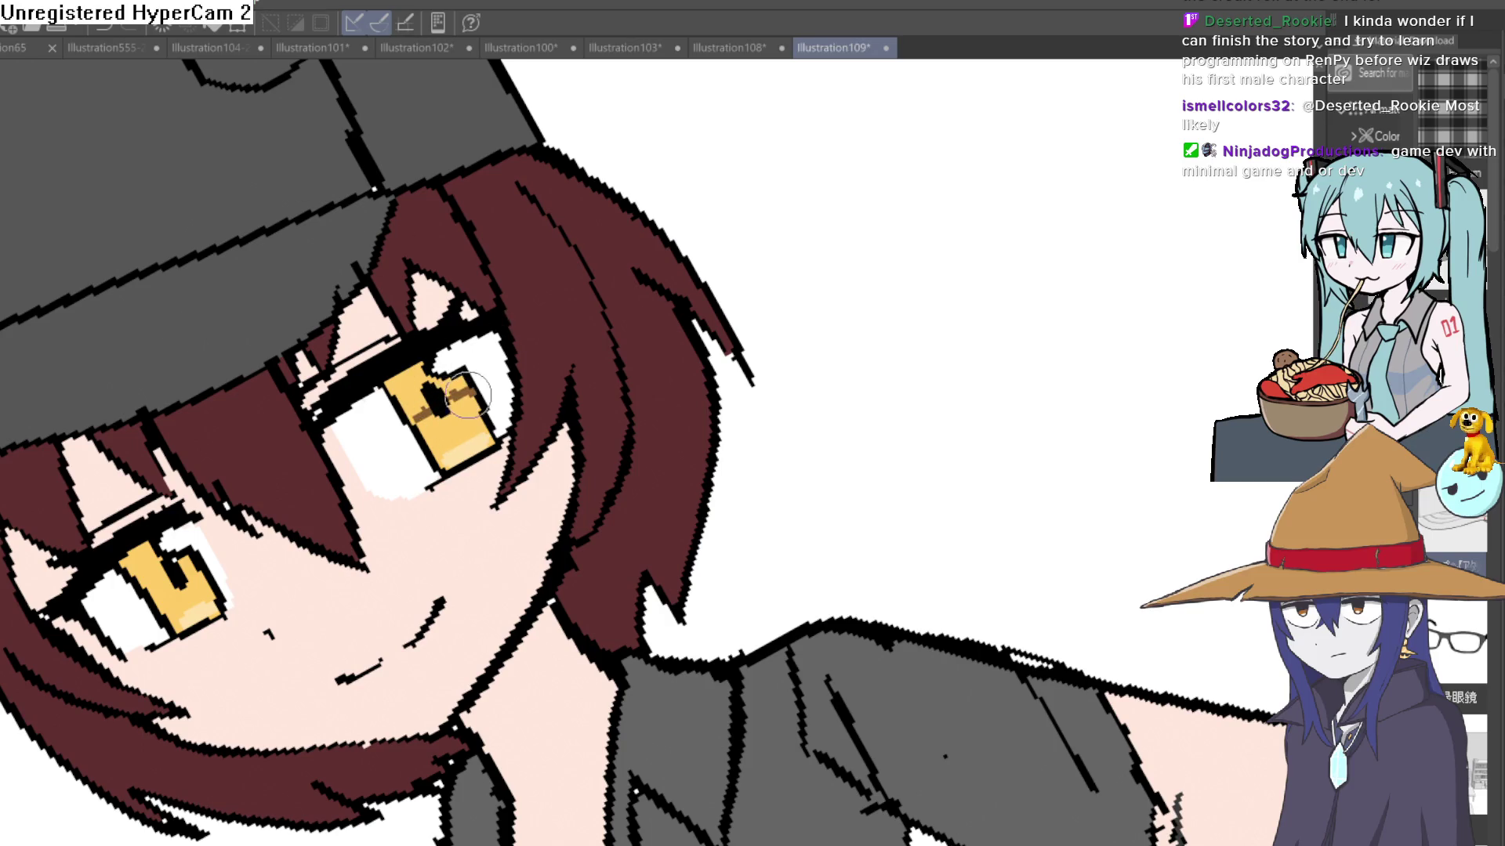
click(428, 380)
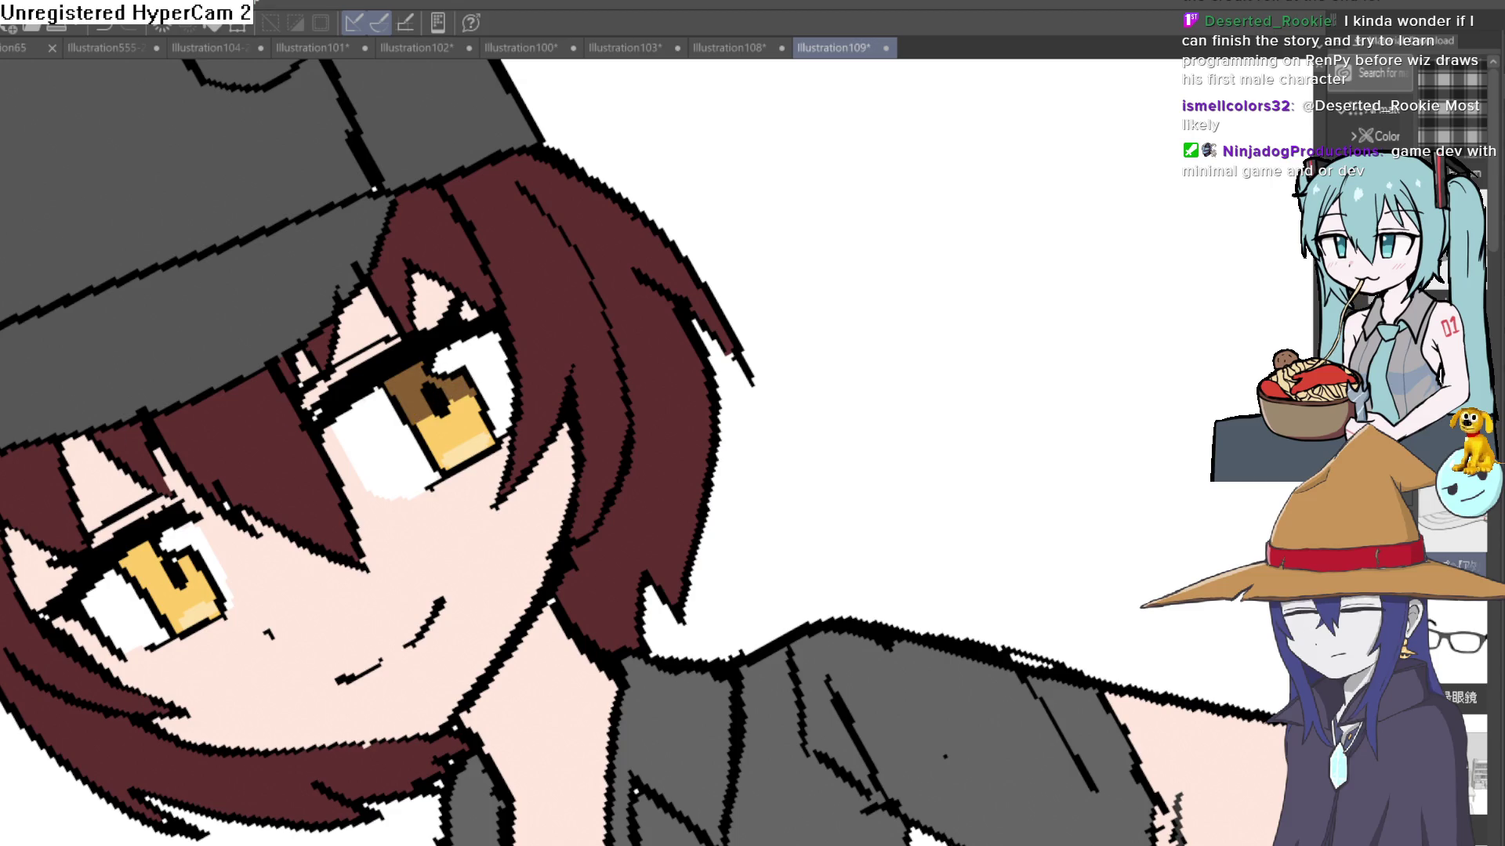
key(minus)
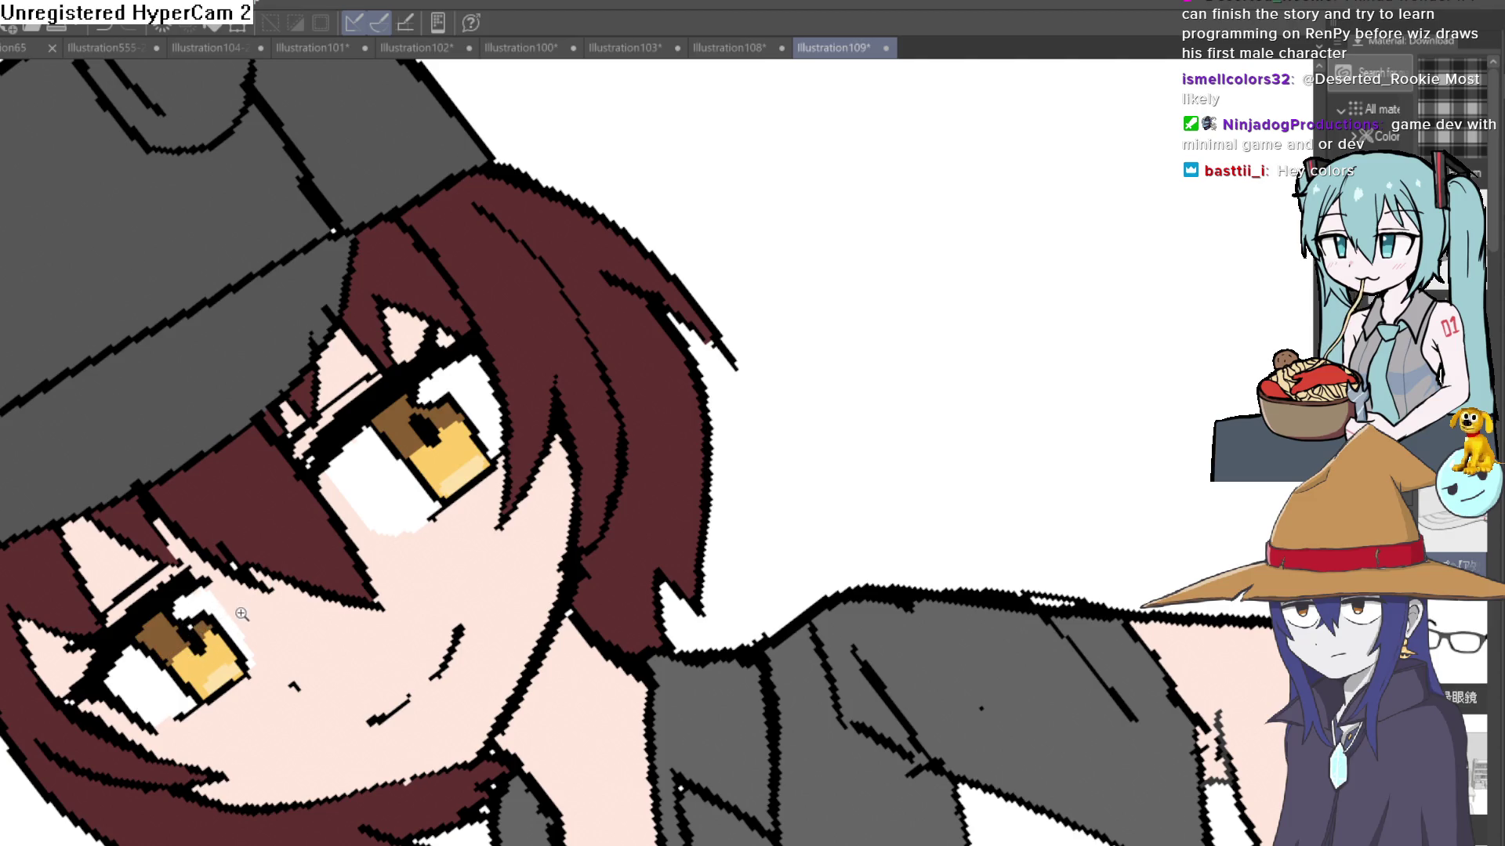
mouse_move(241, 614)
mouse_down()
mouse_move(755, 469)
mouse_move(748, 486)
mouse_up()
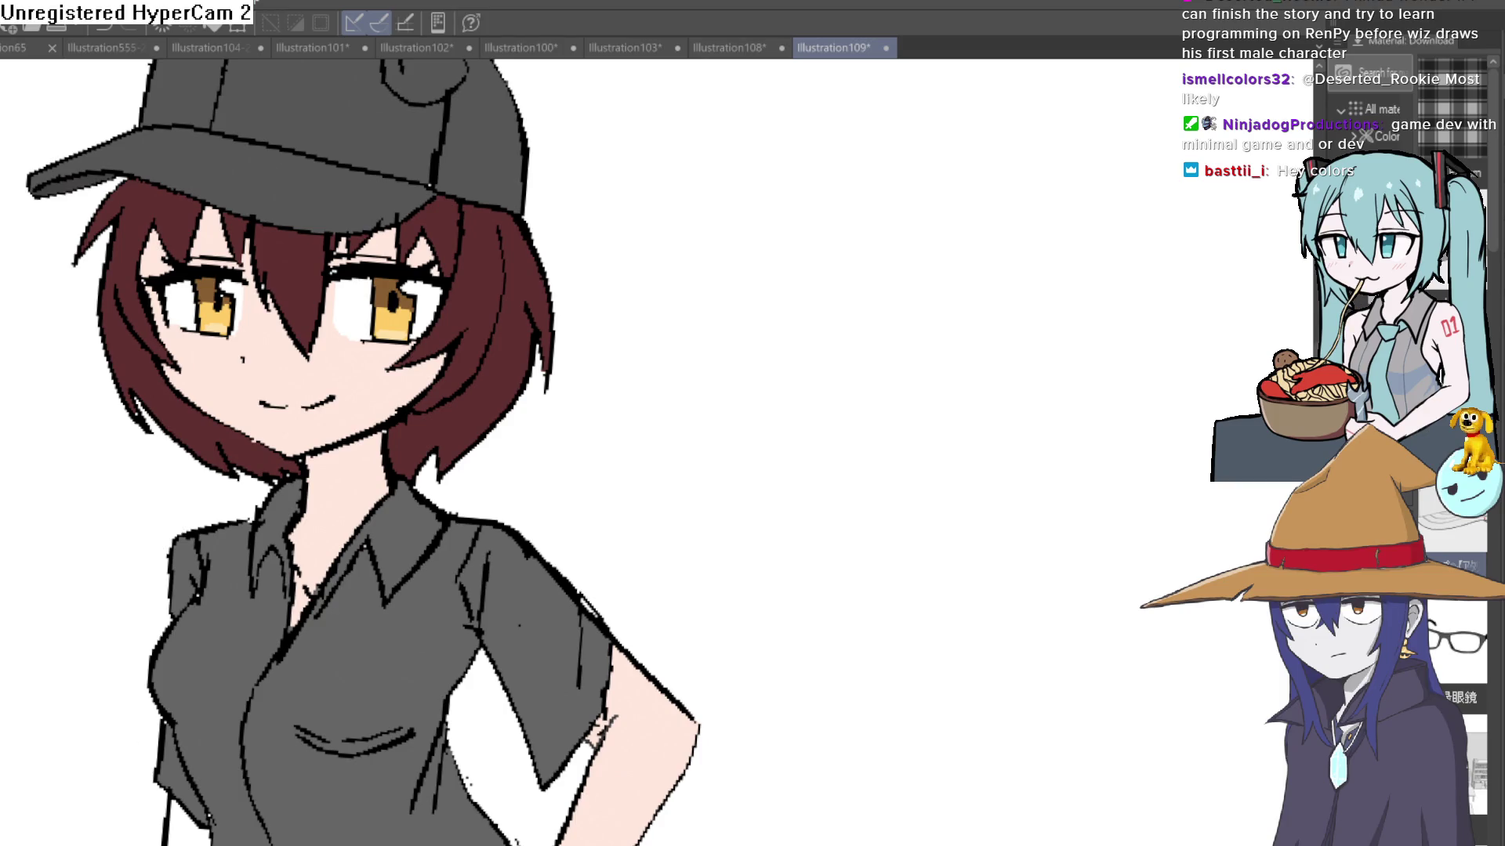
scroll(355, 359, up, 5)
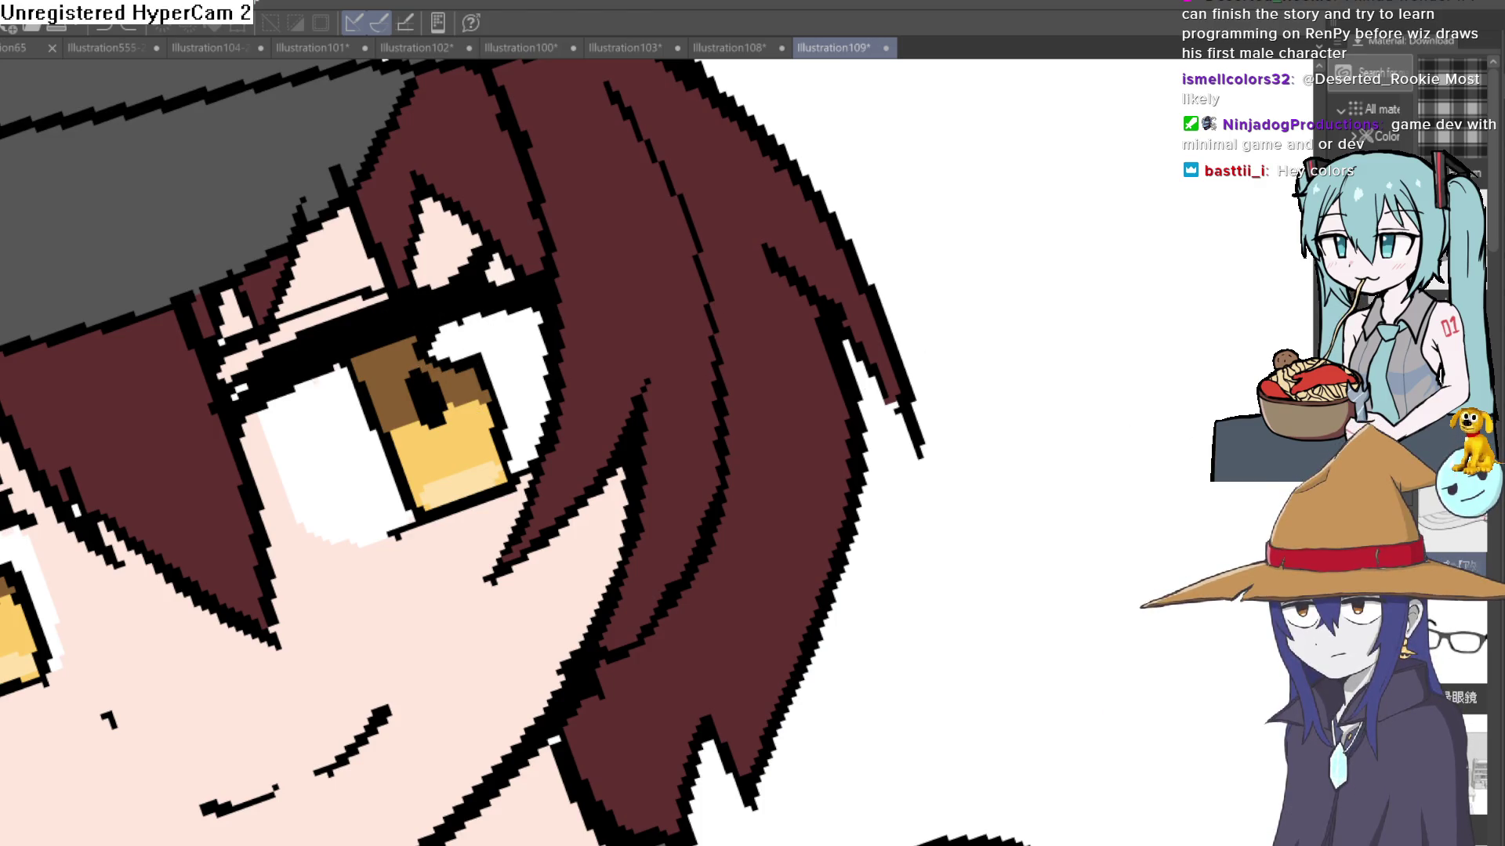
Step: Brush grey shading along the tops of the eye whites and hide the Paper layer
mouse_move(474, 328)
mouse_down()
mouse_move(520, 308)
mouse_move(336, 363)
mouse_move(268, 409)
mouse_up()
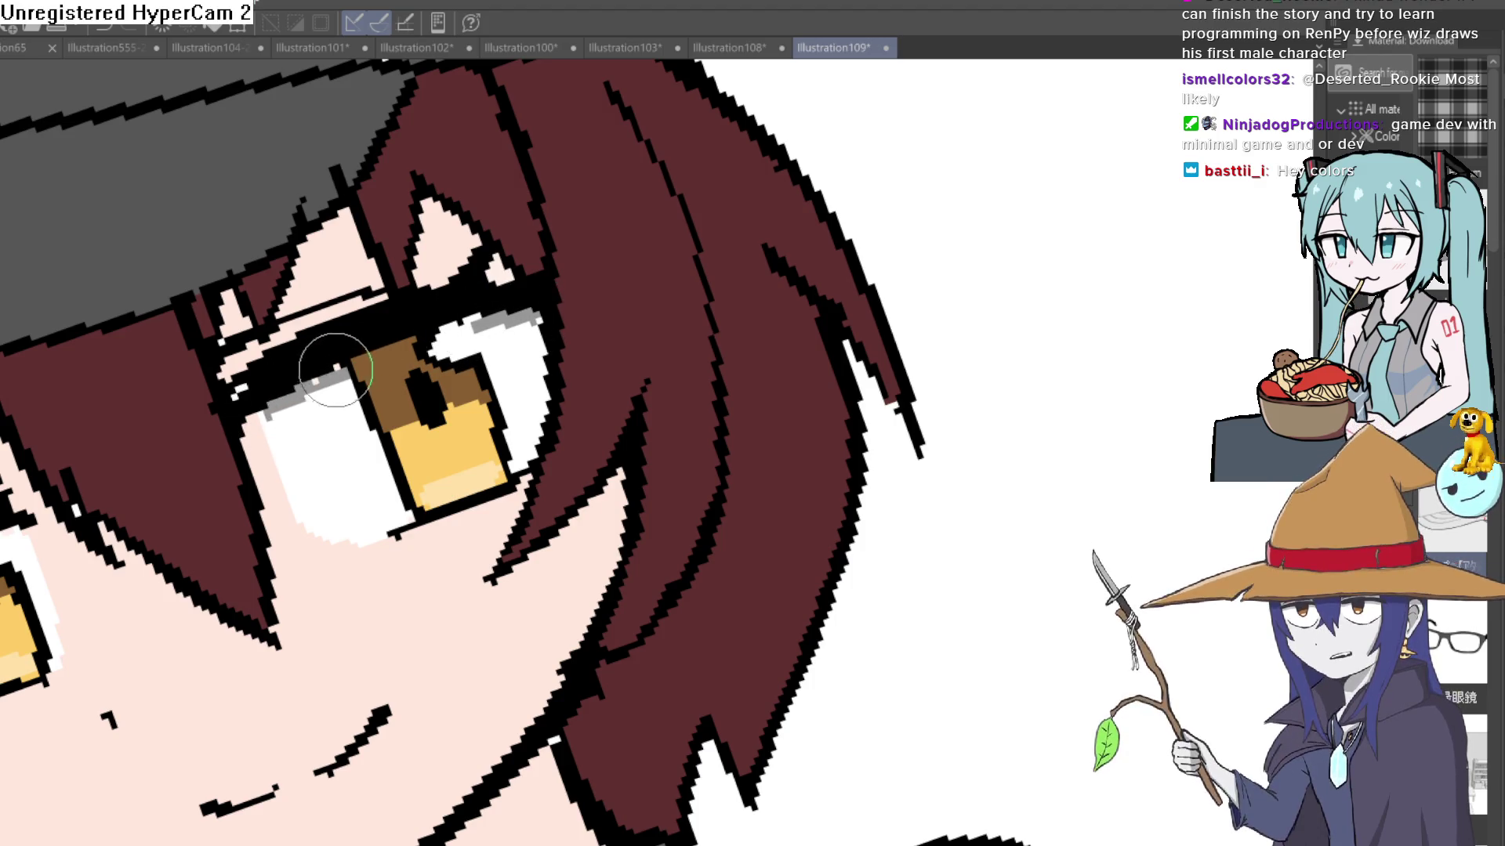
drag(131, 480, 453, 362)
drag(208, 468, 163, 503)
key(ctrl+comma)
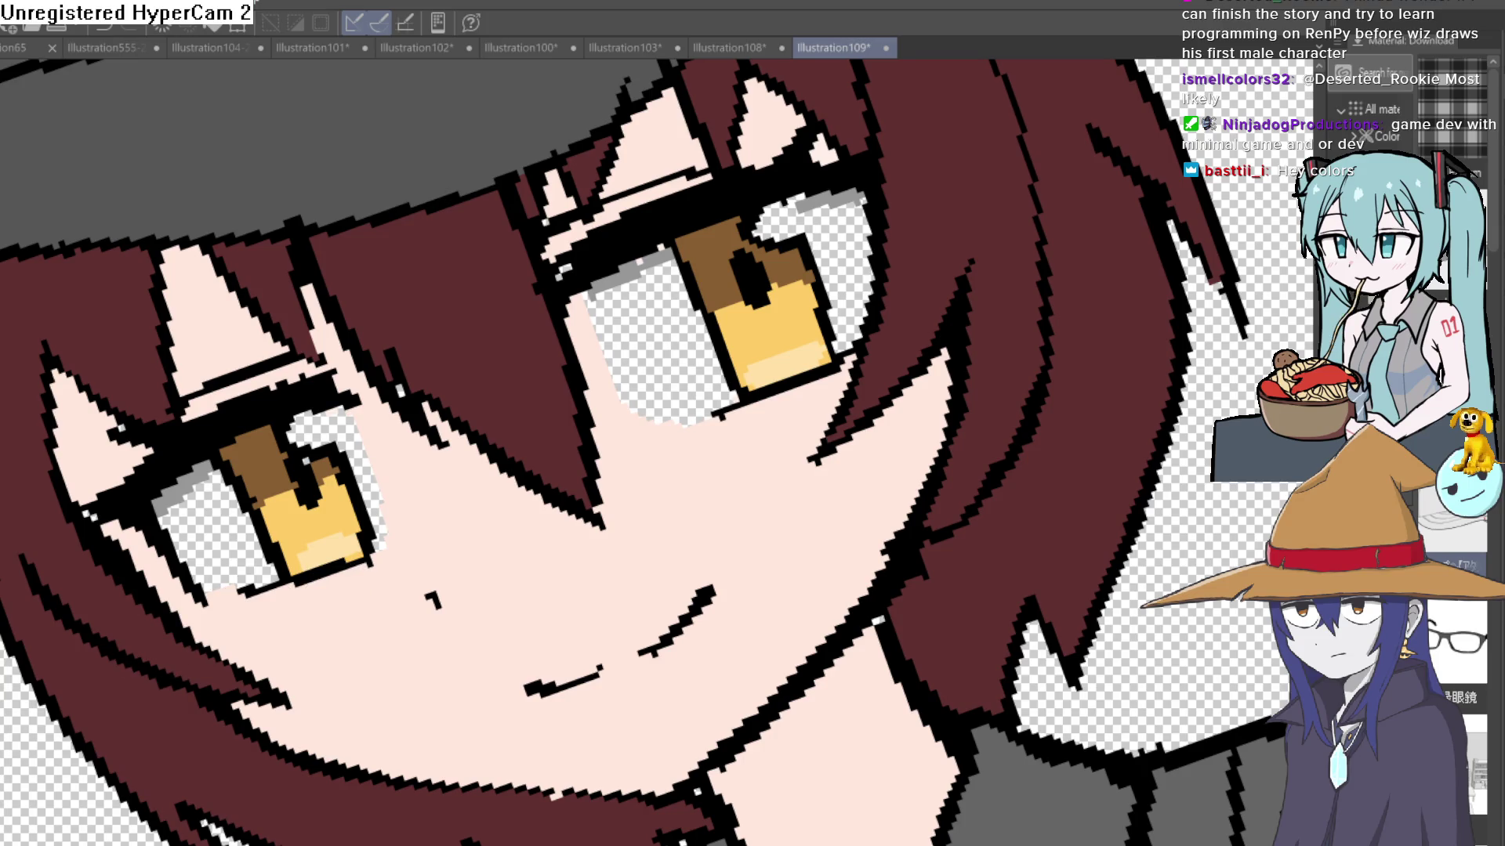
Step: Zoom out and draw a closed lasso selection around the whole girl
key(ctrl+alt+0)
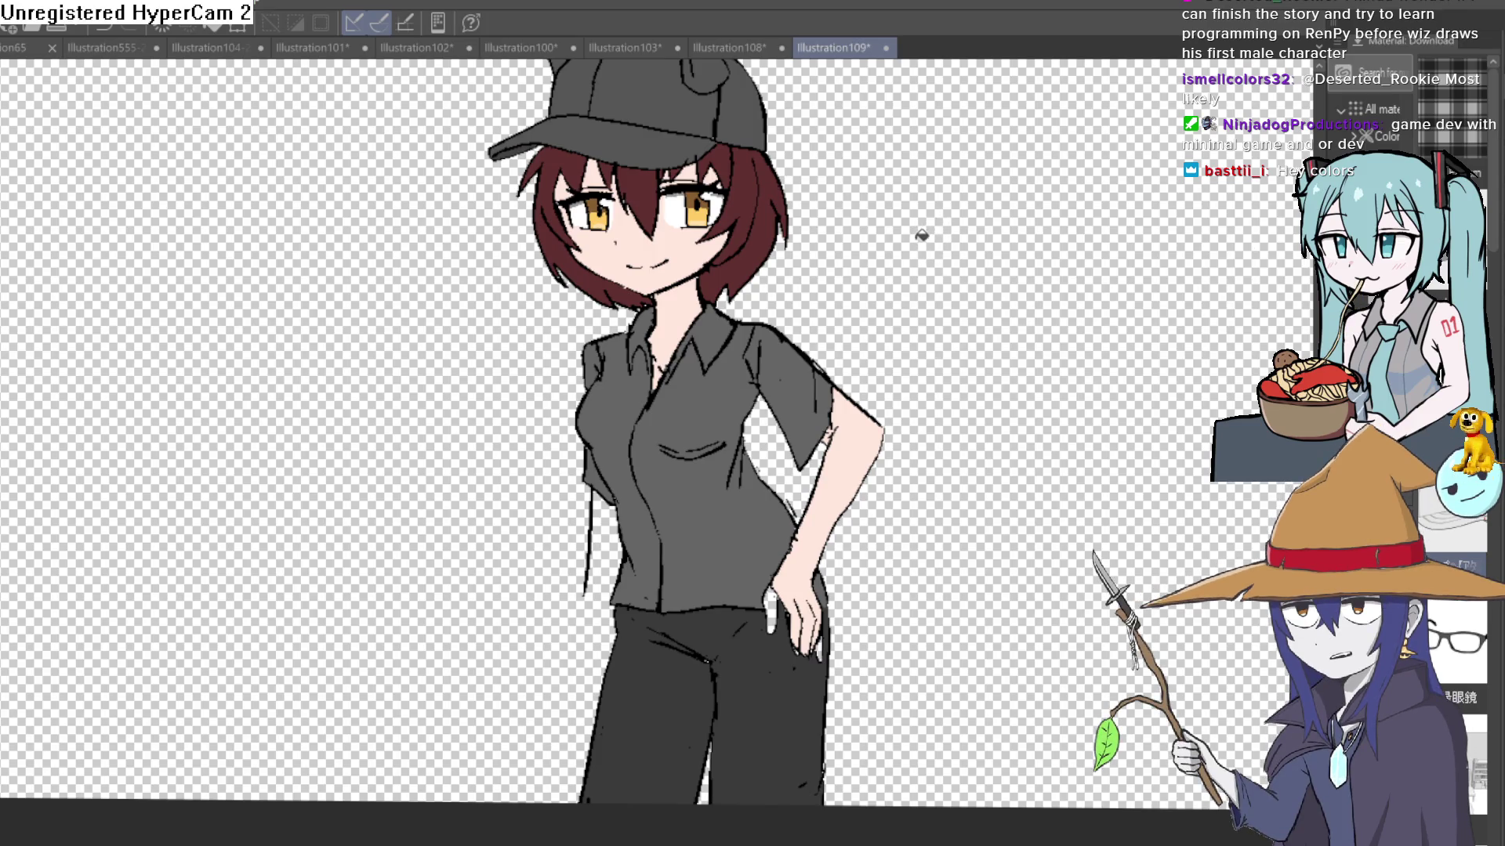
scroll(924, 239, down, 4)
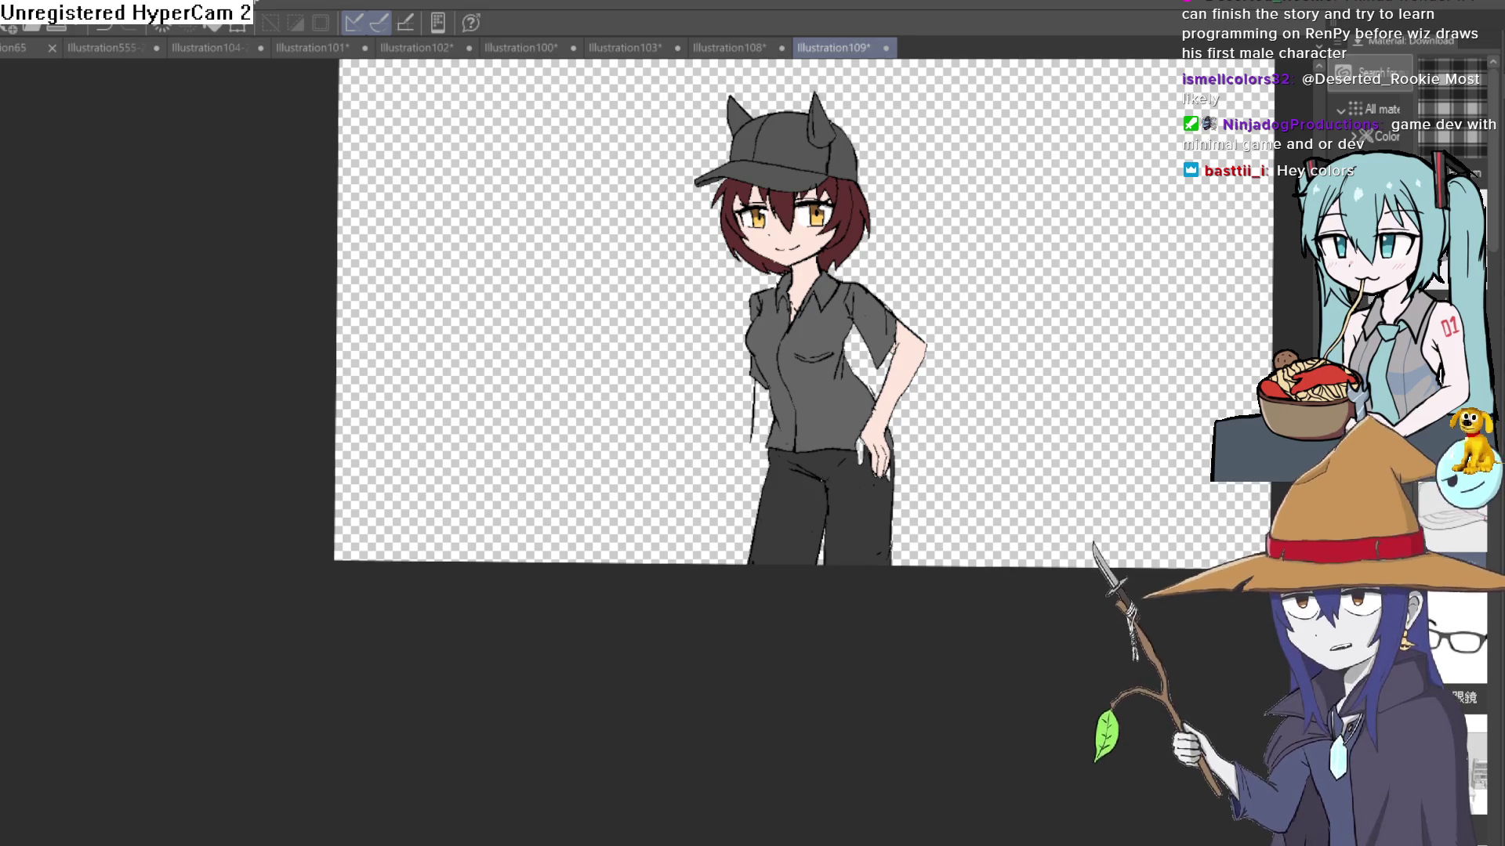
drag(940, 353, 847, 410)
drag(873, 656, 875, 322)
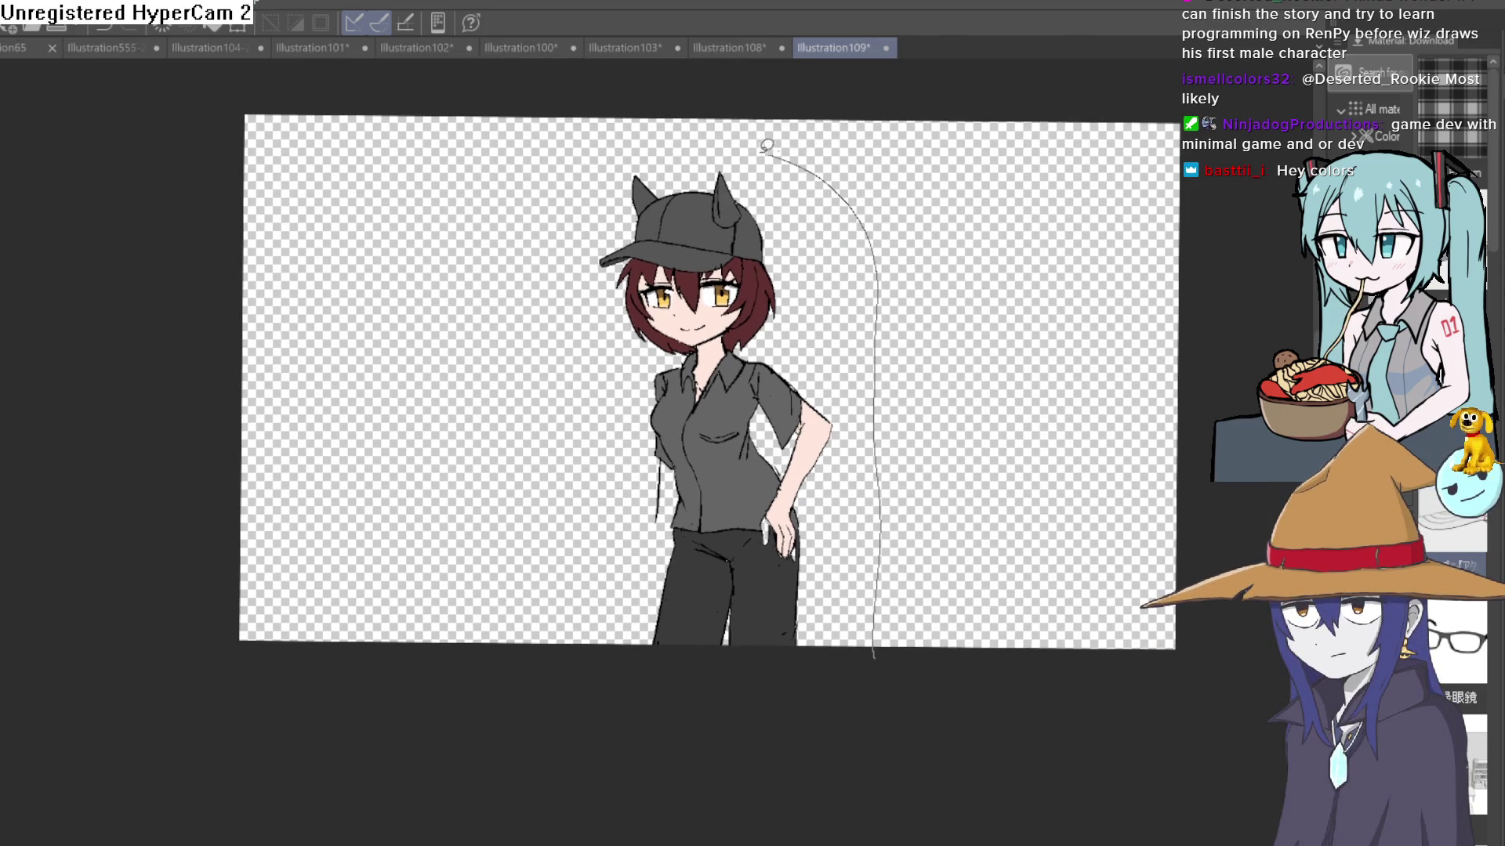
mouse_move(767, 146)
mouse_down()
mouse_move(530, 363)
mouse_move(815, 701)
mouse_up()
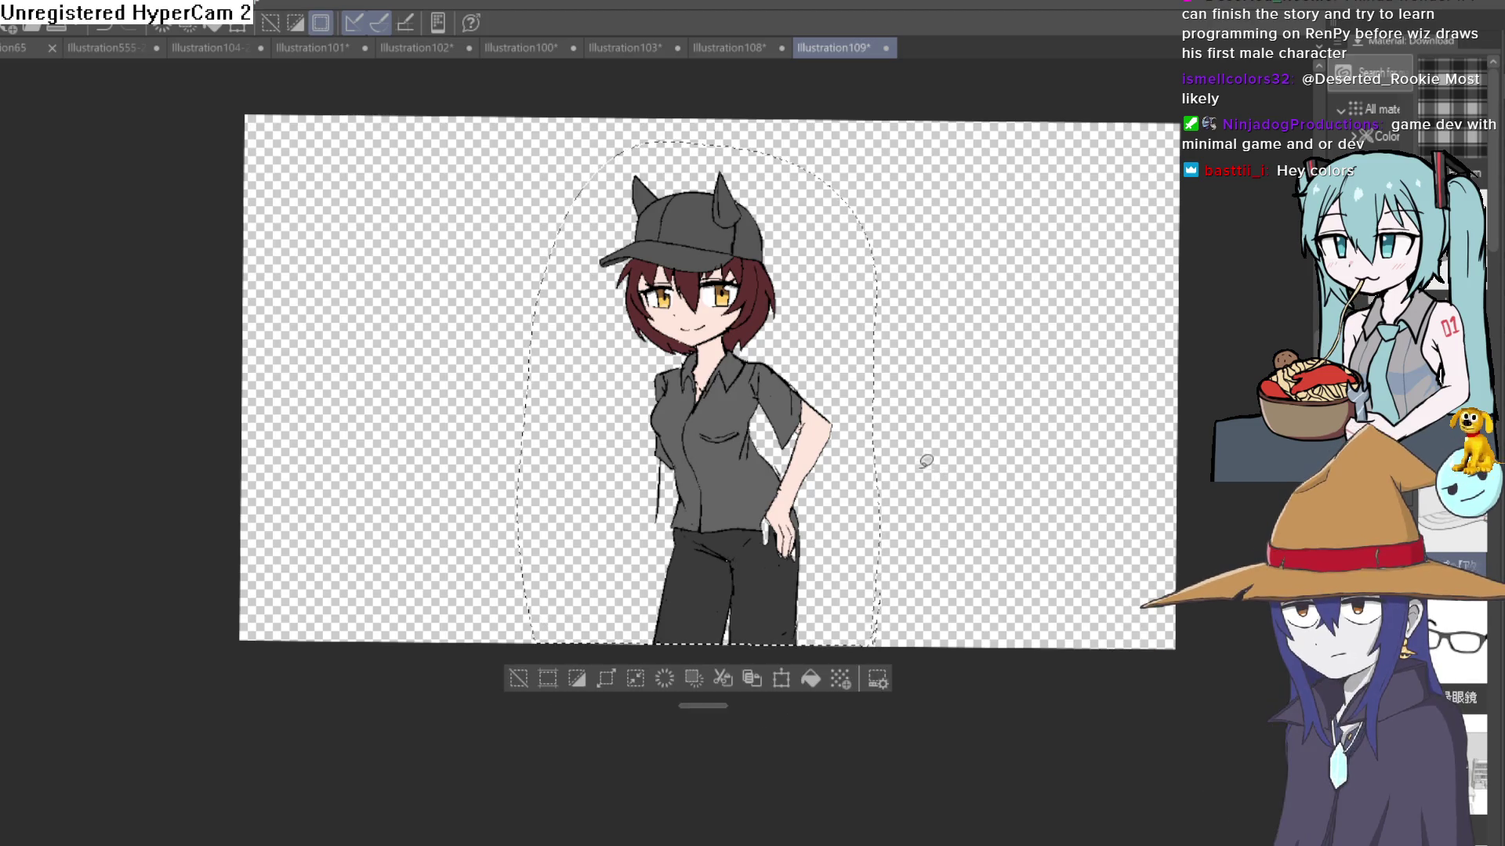
Step: Browse the open documents and frame the full character lineup sheet in view
click(782, 47)
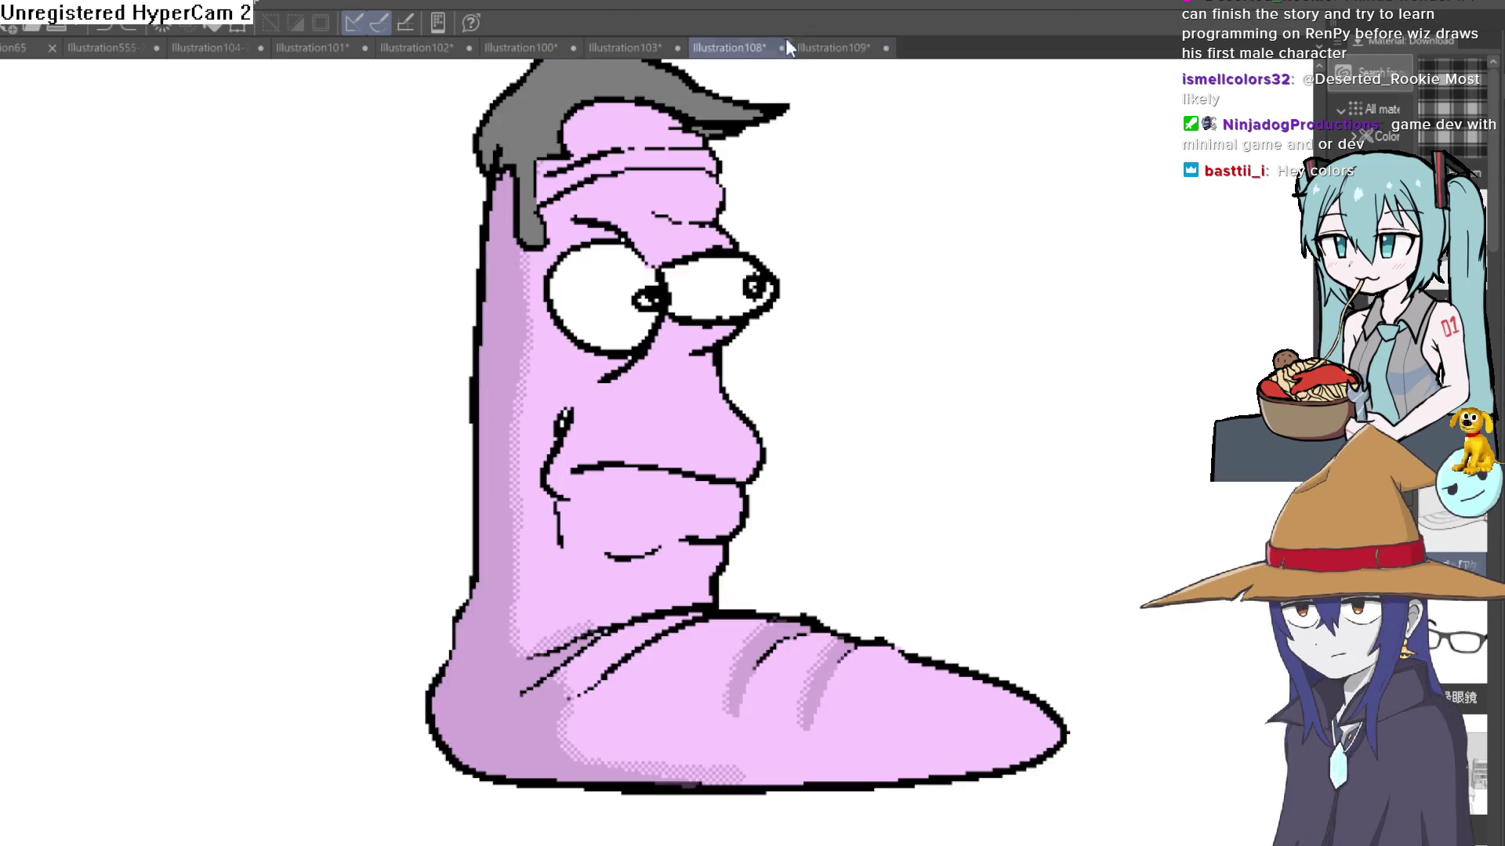
click(613, 48)
click(533, 47)
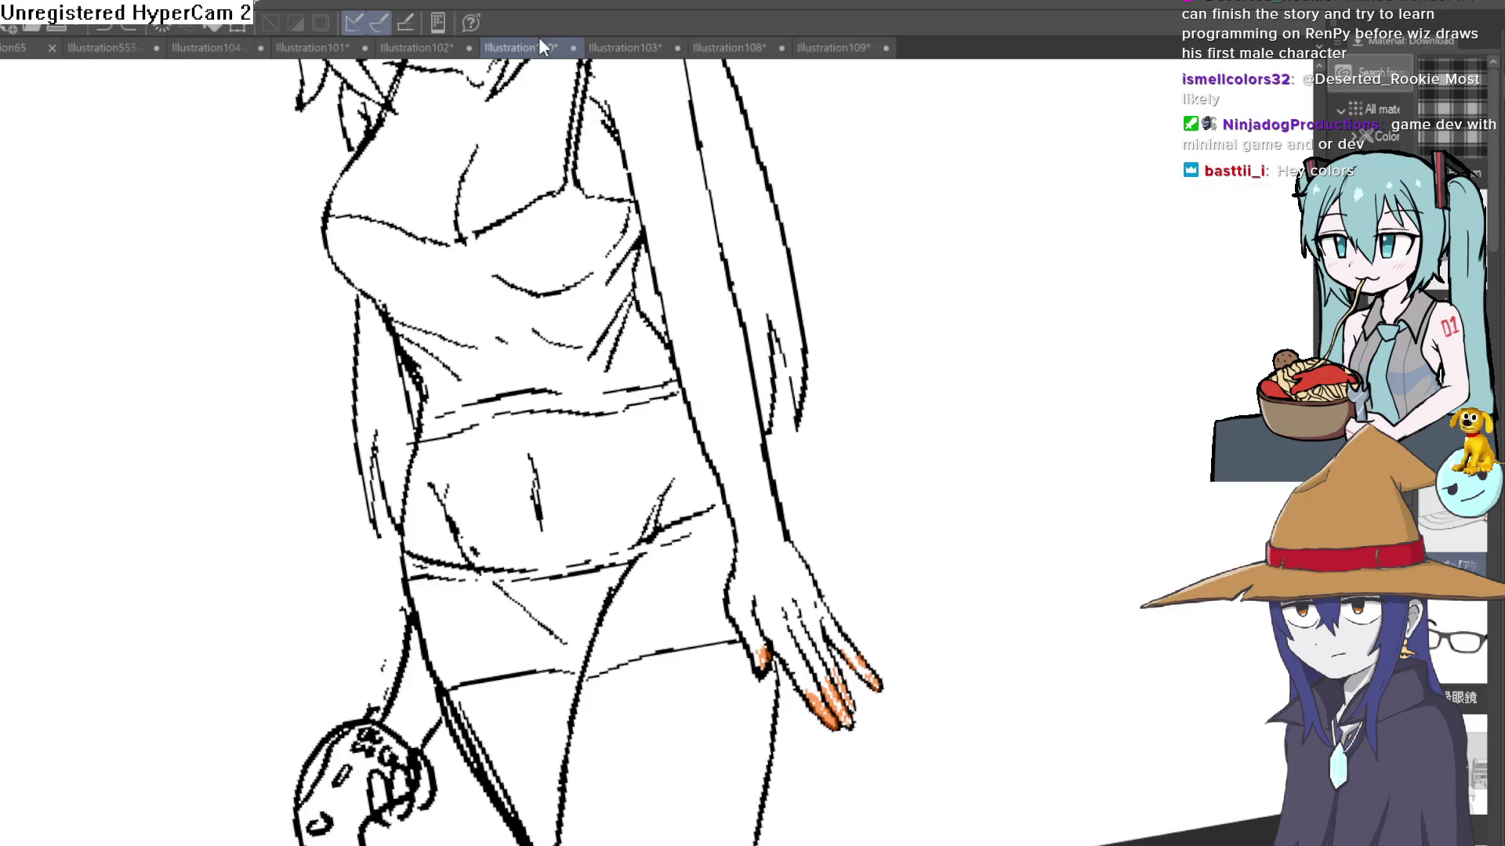
click(28, 50)
click(147, 53)
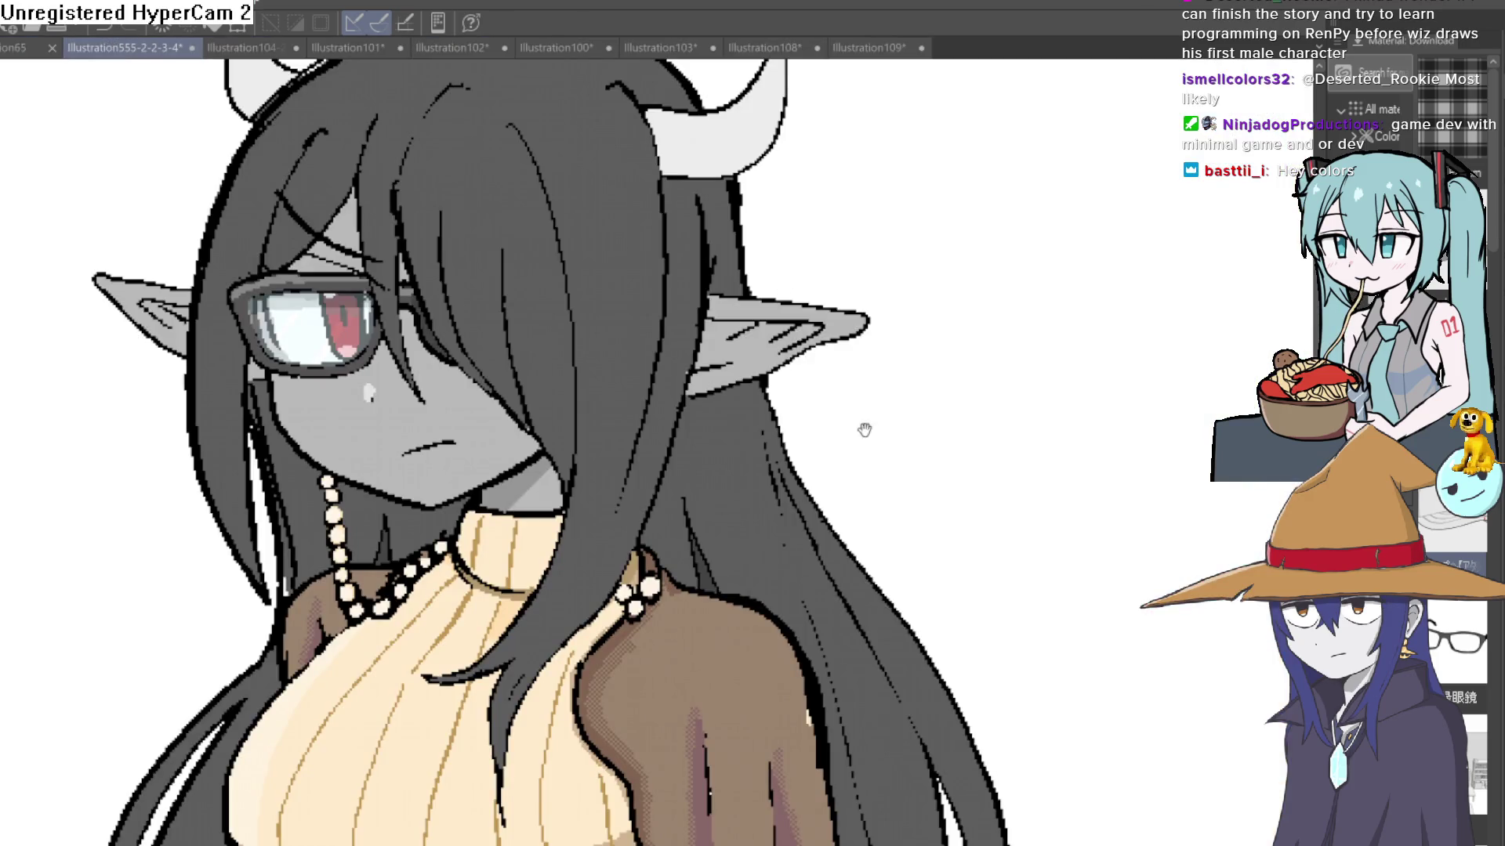
scroll(892, 469, down, 3)
drag(891, 469, 720, 402)
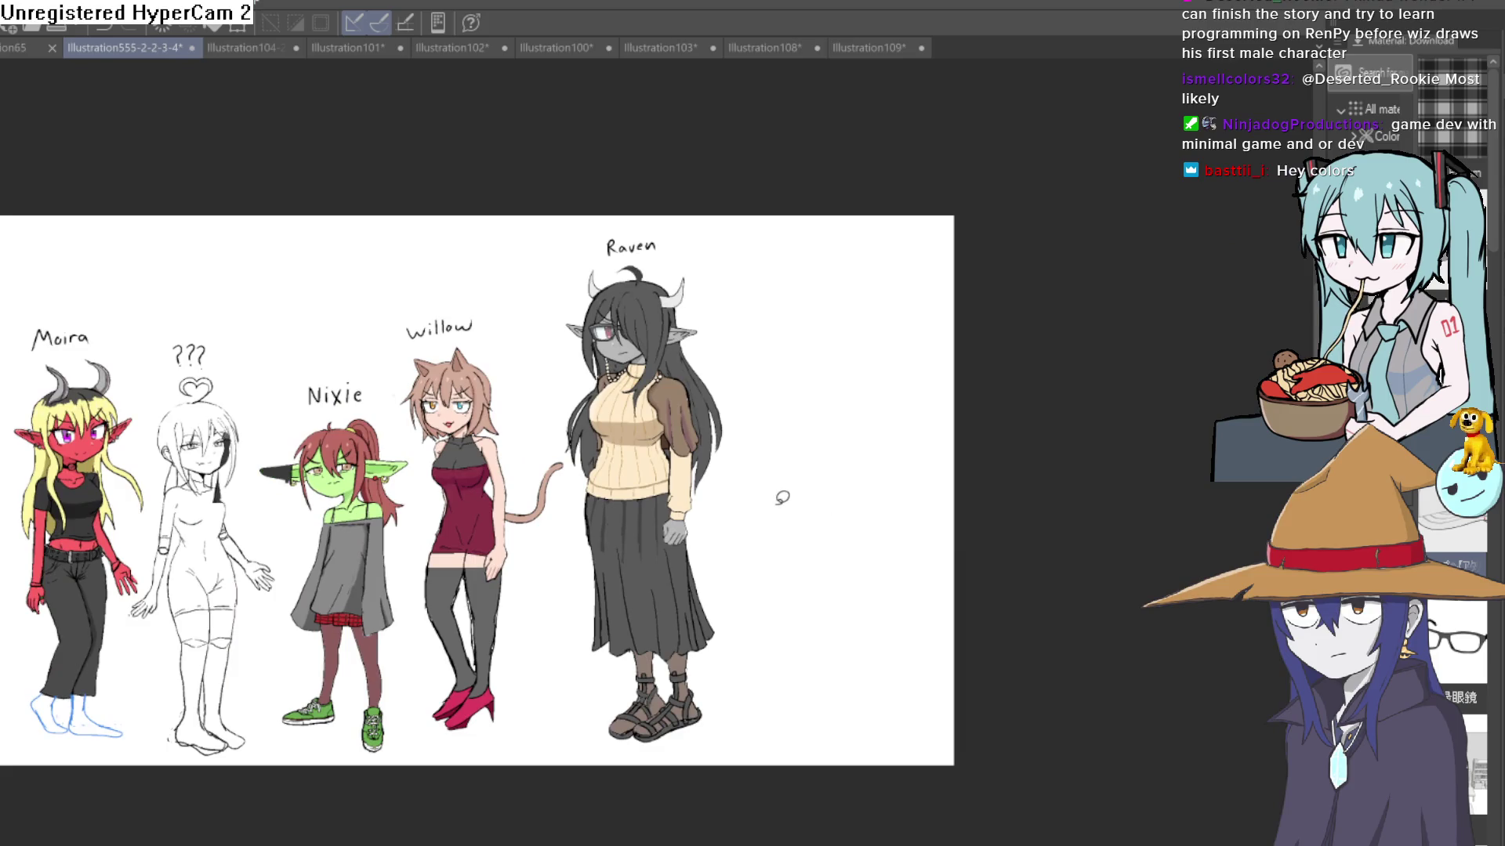
Step: Copy the selected cap-wearing girl from Illustration109 and open the Illustration555-2-2-3-4 lineup
click(898, 47)
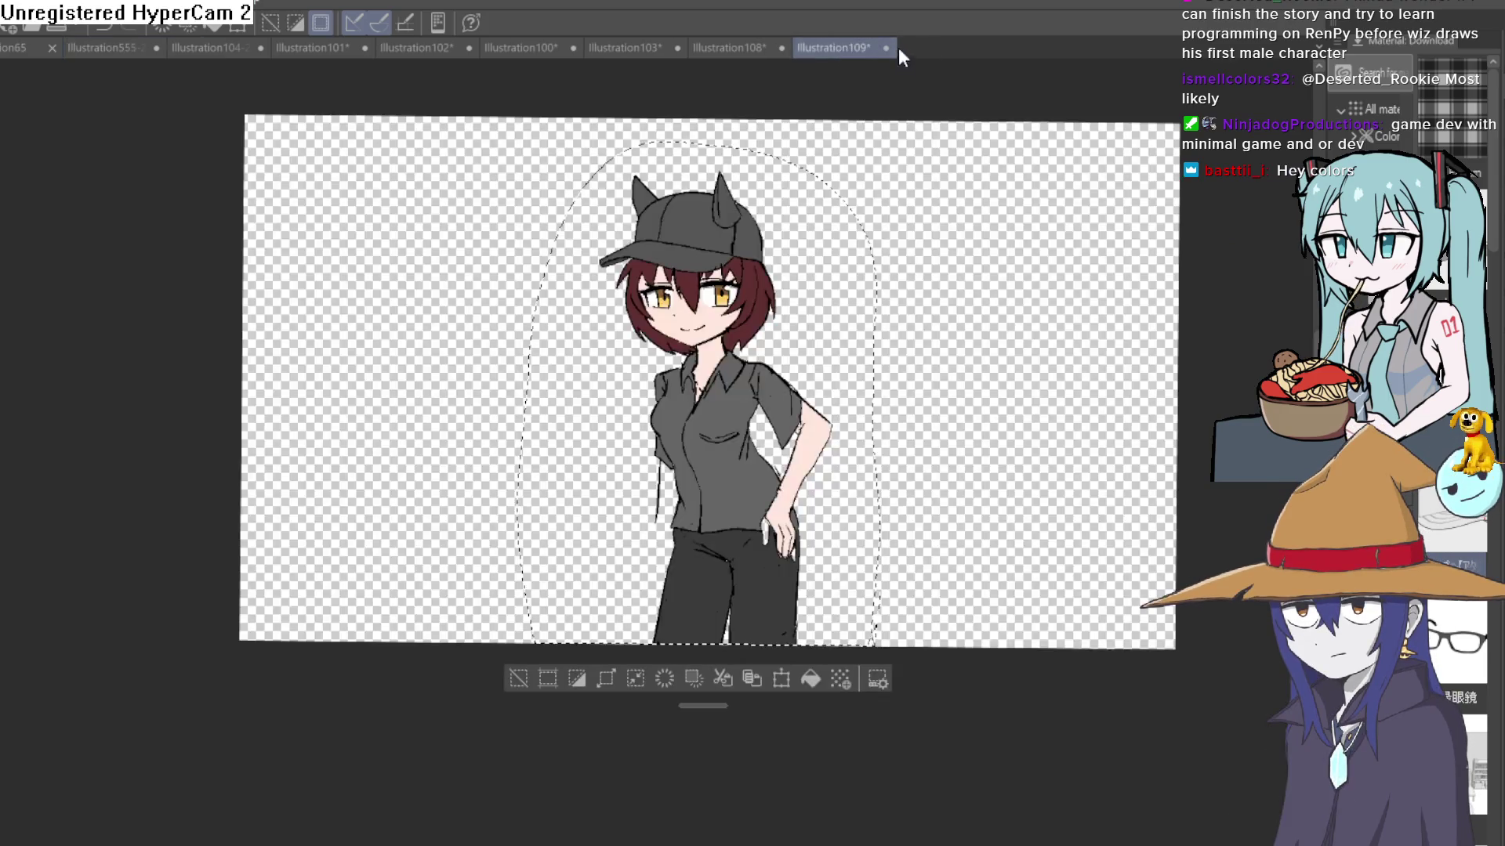
key(Delete)
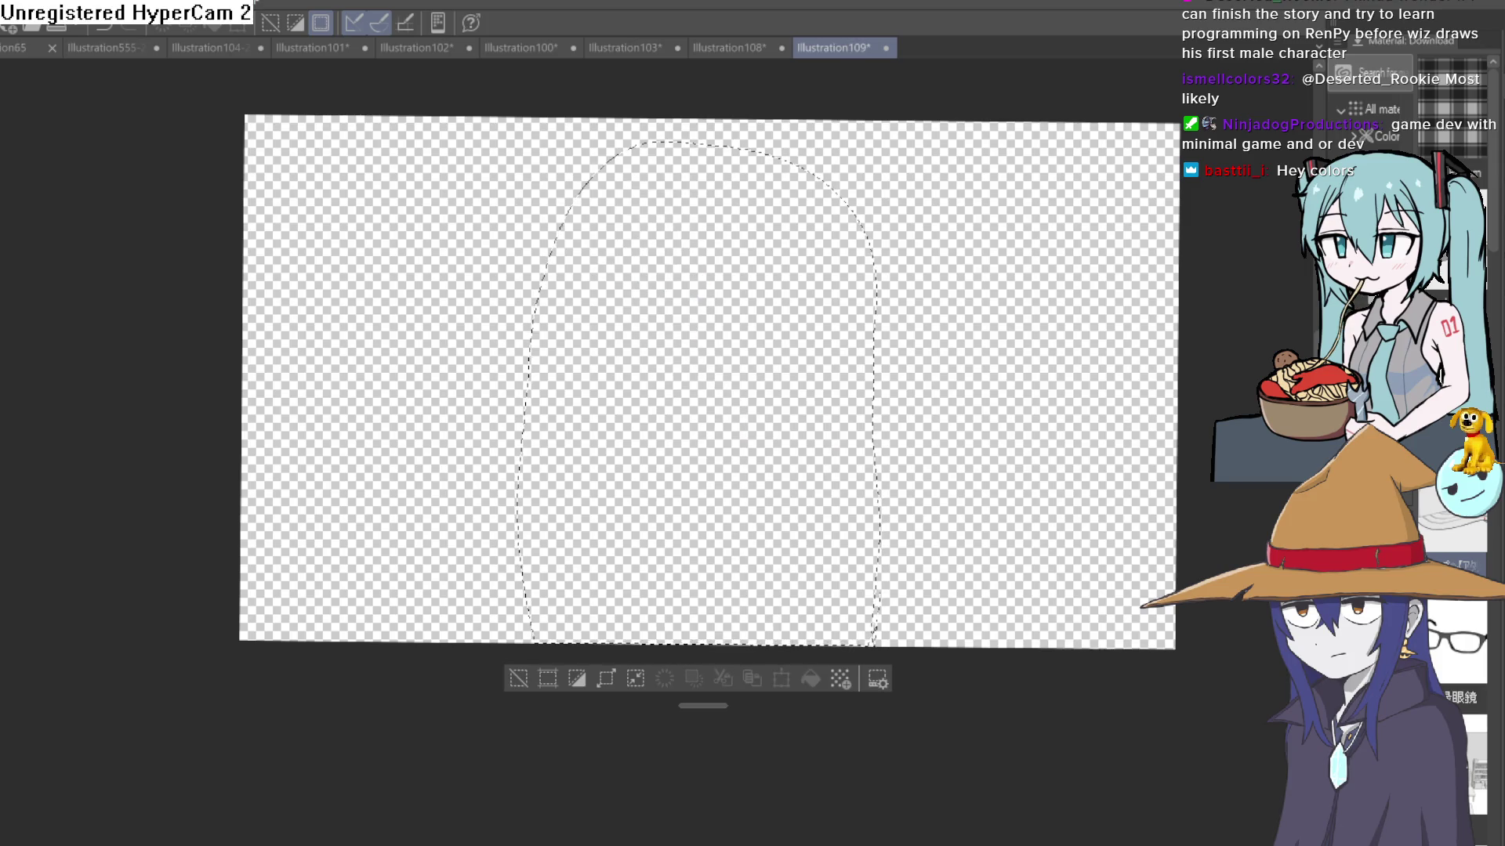
key(ctrl+z)
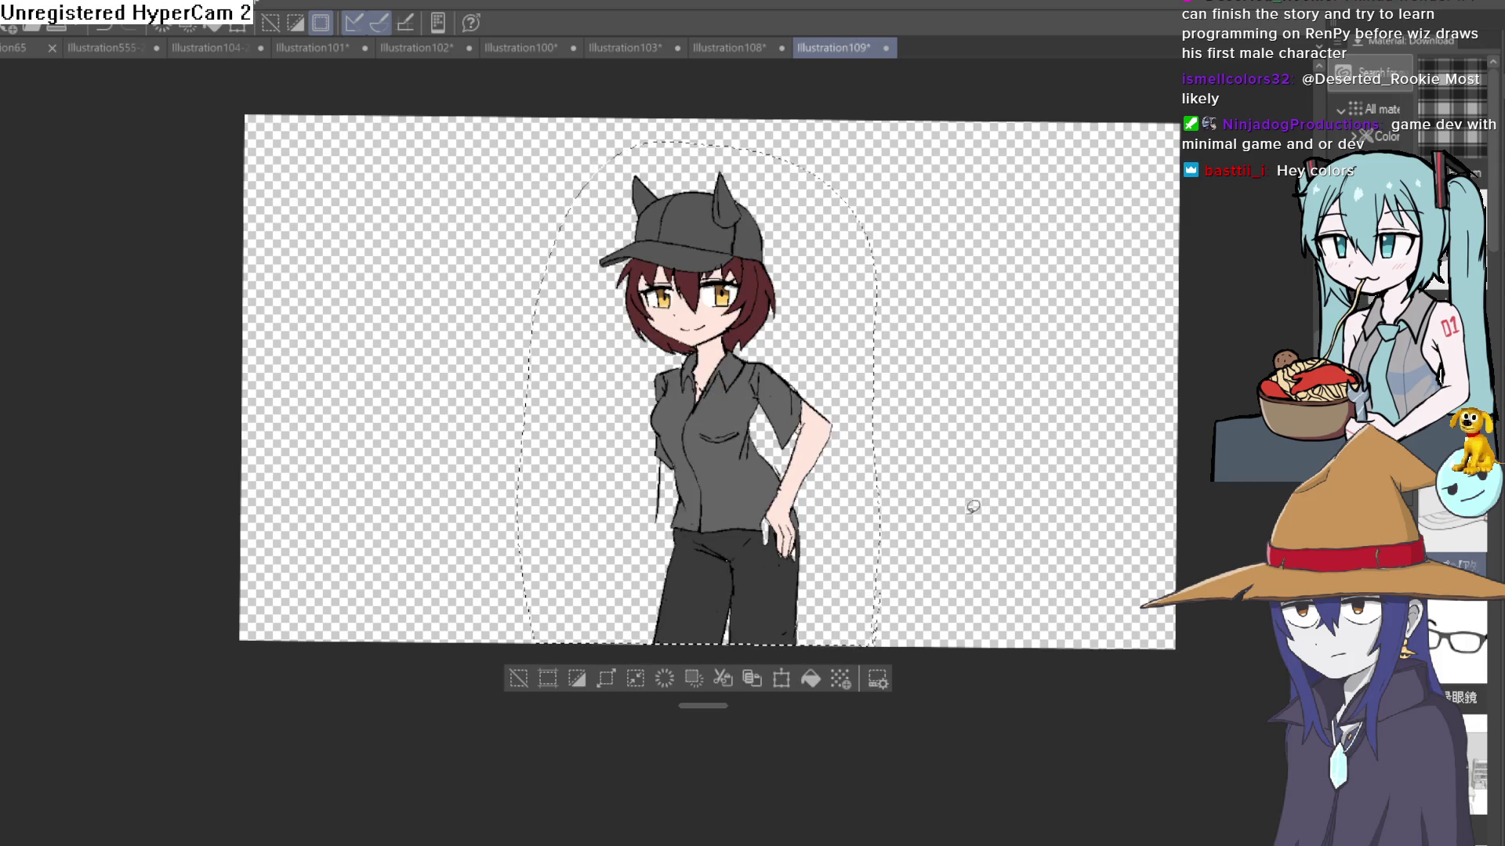
click(24, 48)
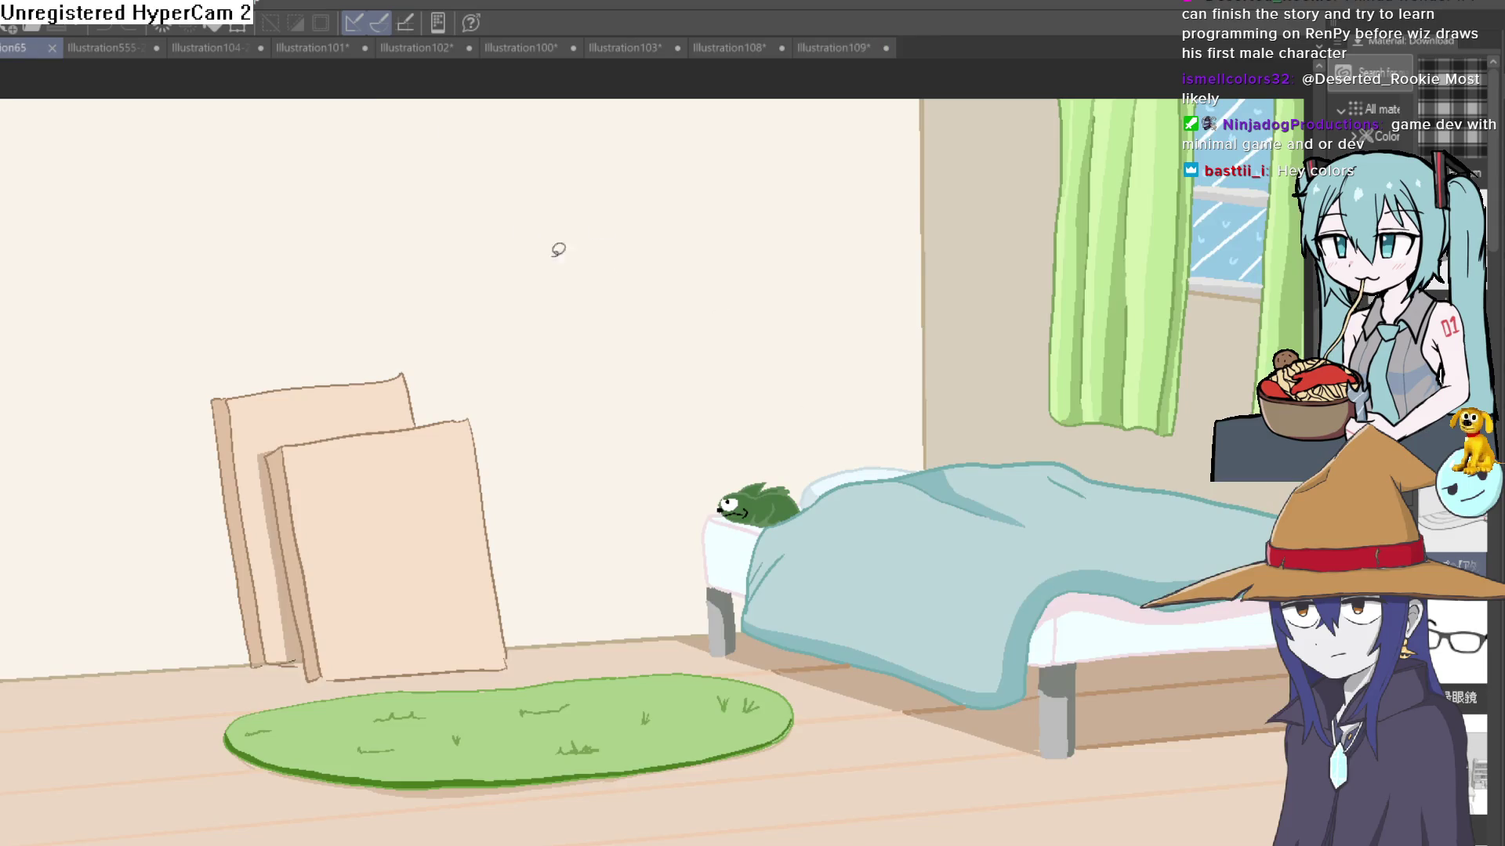
click(110, 48)
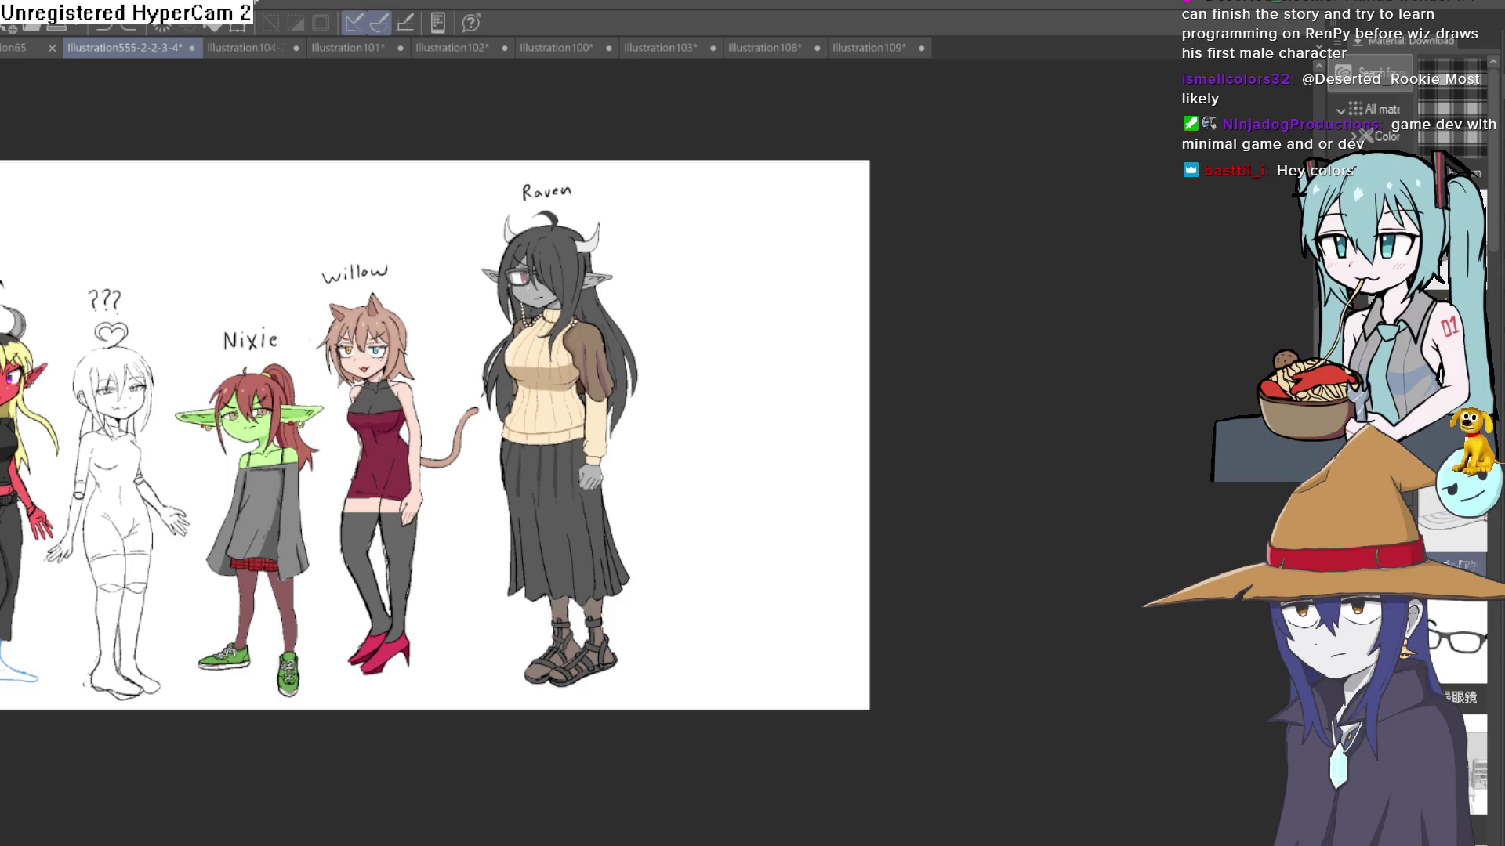
Step: Paste the cap-wearing girl into the lineup and place her right of Raven
key(ctrl+v)
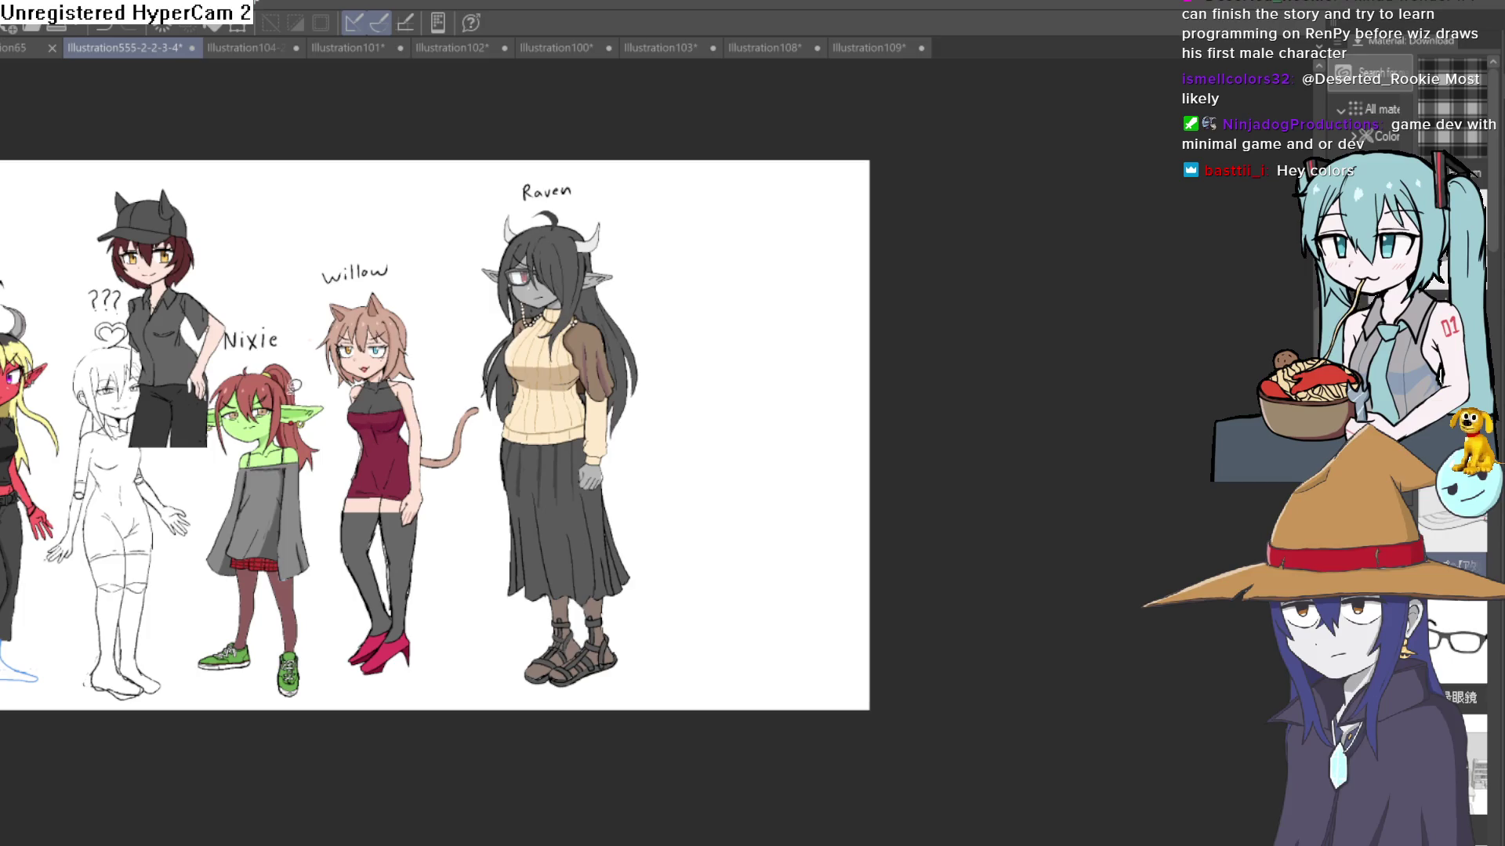
key(ctrl+t)
mouse_move(156, 376)
mouse_down()
mouse_move(651, 435)
mouse_move(670, 424)
mouse_move(705, 473)
mouse_move(727, 427)
mouse_up()
scroll(705, 470, up, 3)
click(668, 605)
scroll(646, 672, down, 2)
mouse_move(646, 673)
mouse_down()
mouse_move(649, 741)
mouse_move(662, 655)
mouse_move(767, 579)
mouse_move(780, 672)
mouse_up()
Step: Reposition the cap girl within the lineup, settling her upright beside Willow
key(ctrl+t)
click(657, 556)
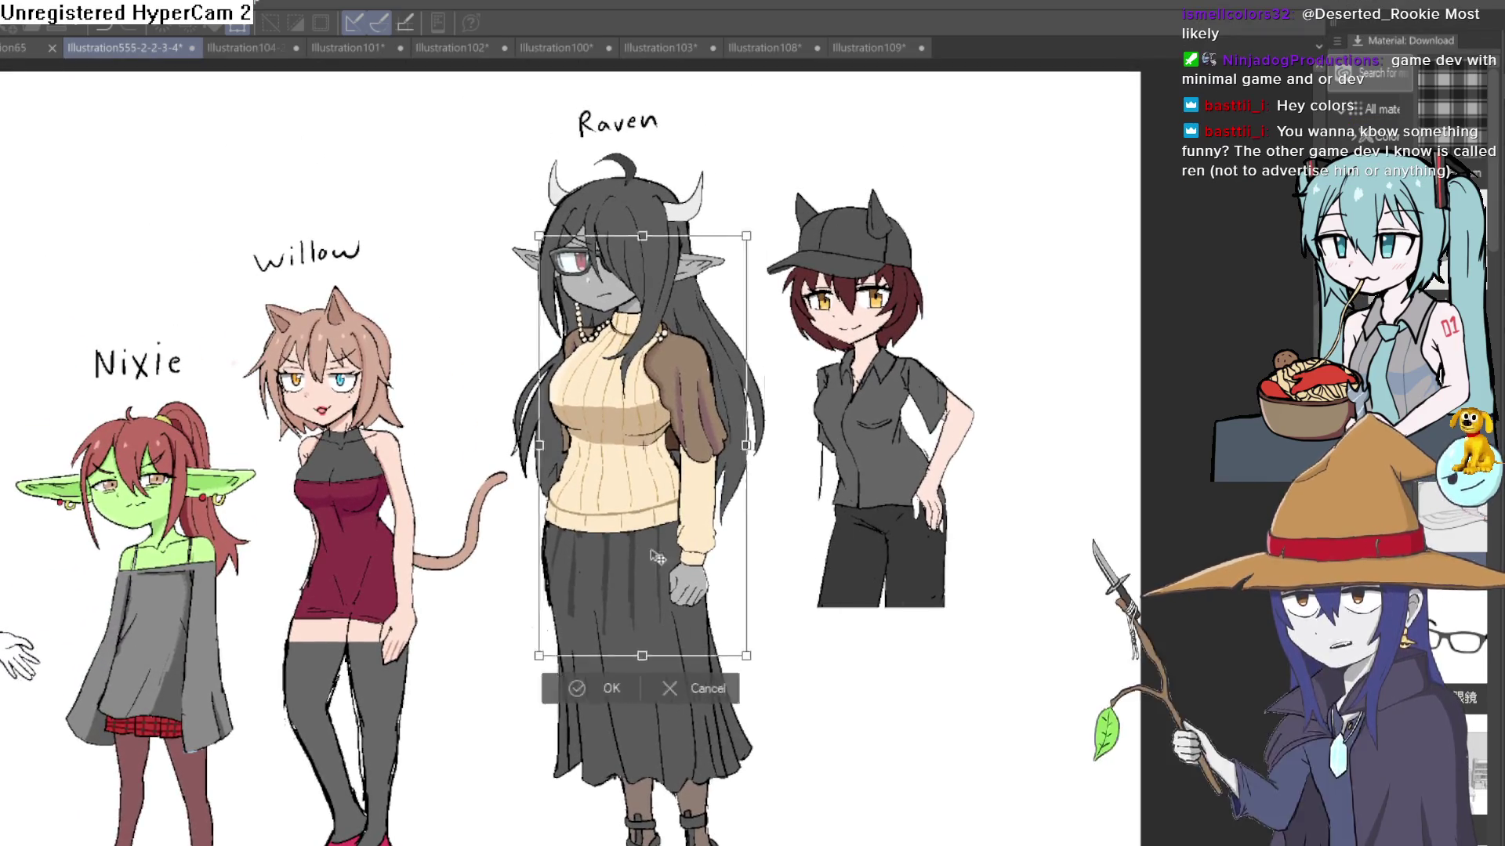
mouse_move(656, 556)
mouse_down()
mouse_move(354, 595)
mouse_move(858, 592)
mouse_move(911, 509)
mouse_move(902, 599)
mouse_move(899, 555)
mouse_up()
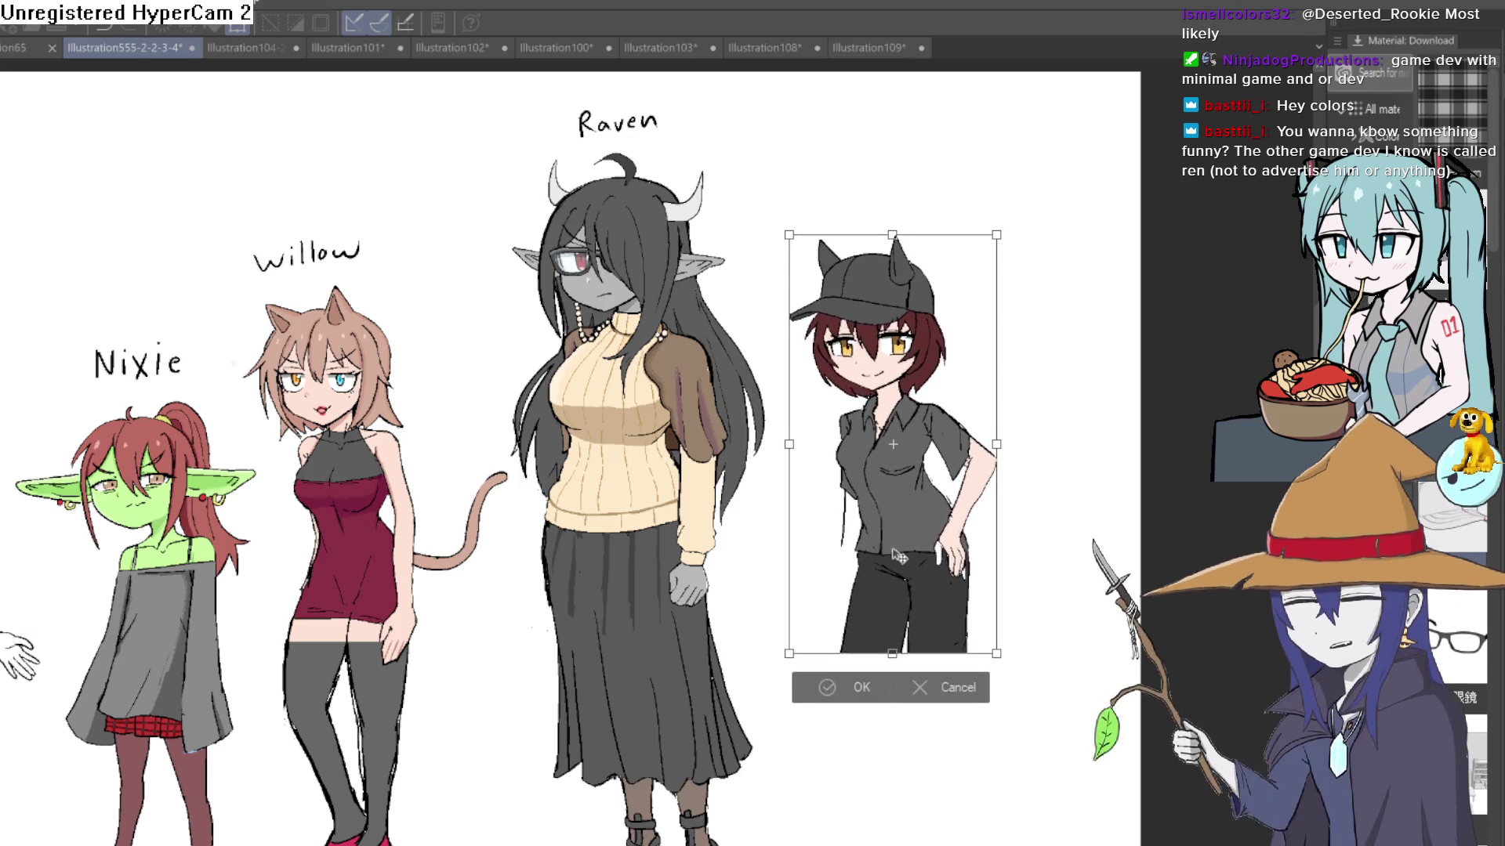
key(Return)
scroll(769, 638, up, 3)
mouse_move(799, 674)
mouse_down()
mouse_move(510, 650)
mouse_move(494, 679)
mouse_up()
scroll(544, 648, down, 3)
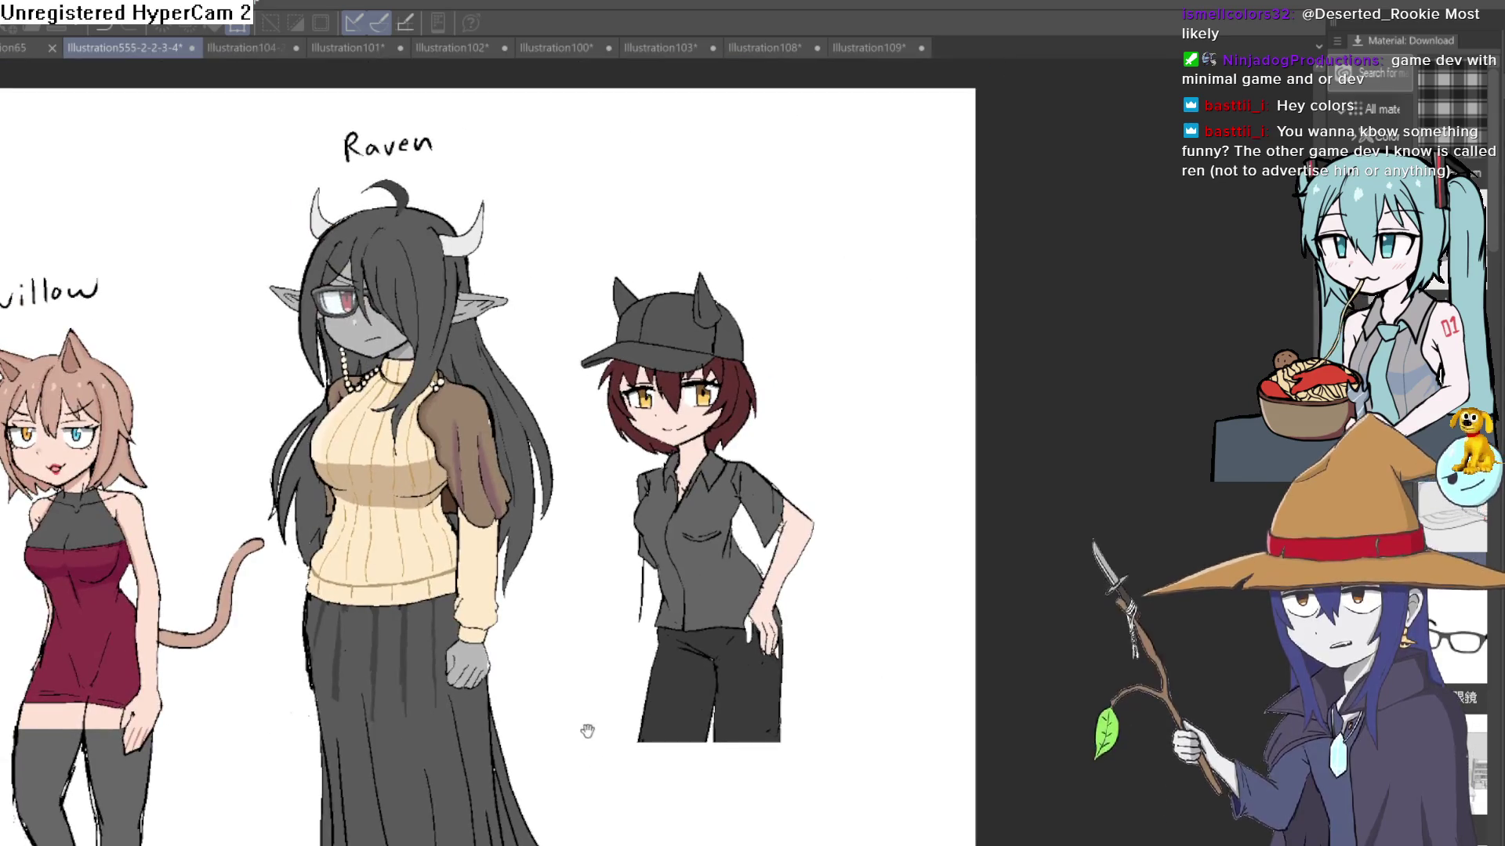
scroll(873, 588, up, 3)
key(ctrl+t)
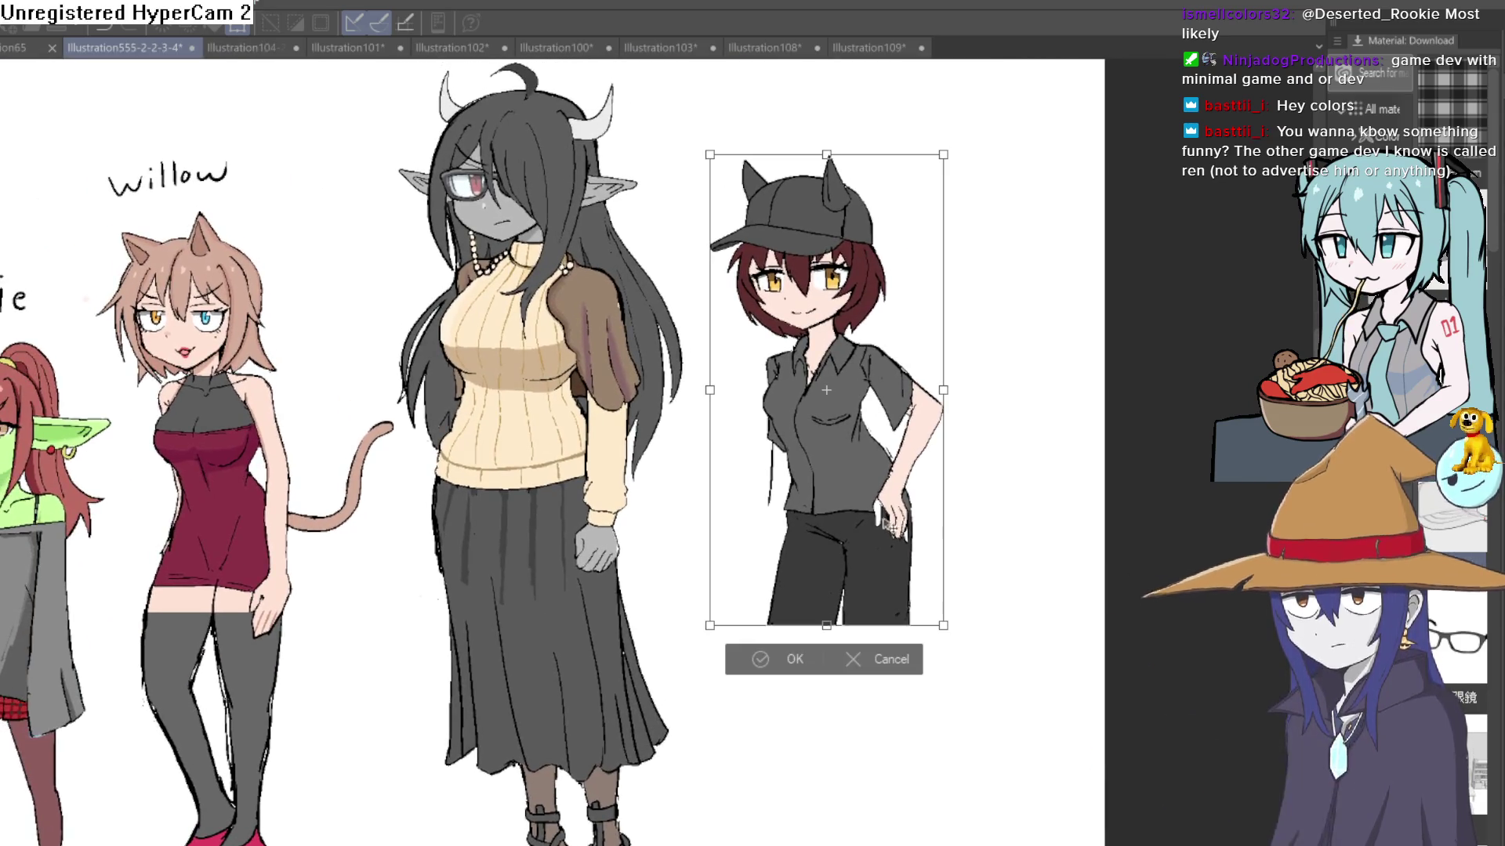
mouse_move(887, 525)
mouse_down()
mouse_move(363, 553)
mouse_move(491, 543)
mouse_up()
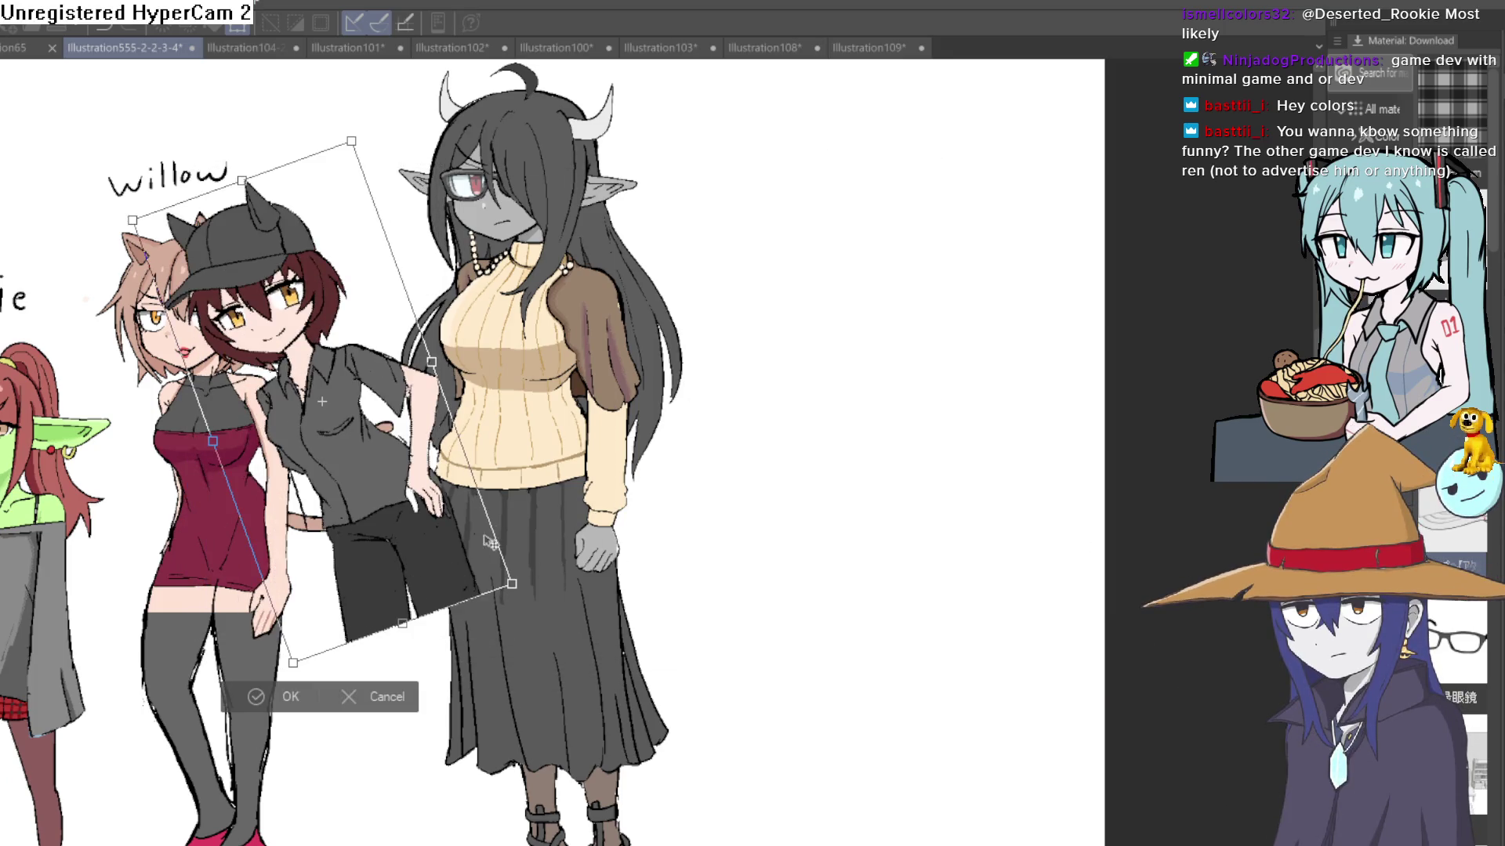
key(ctrl+z)
key(Return)
Step: Move the cap girl to the lineup's right end, confirm, and return to Illustration109
mouse_move(695, 514)
mouse_down()
mouse_move(1168, 479)
mouse_move(963, 557)
mouse_move(972, 639)
mouse_up()
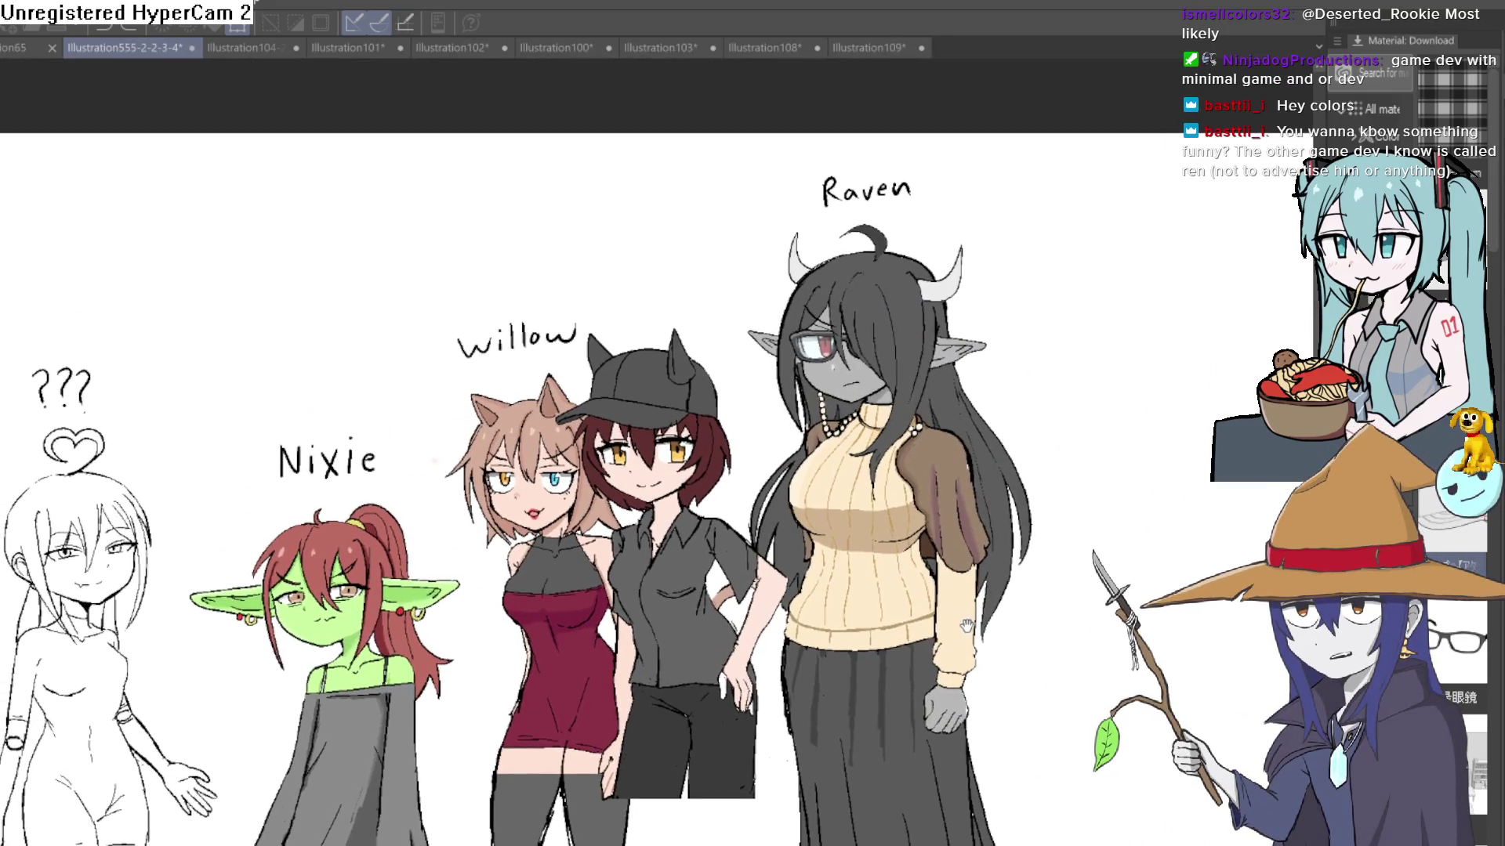
key(ctrl+t)
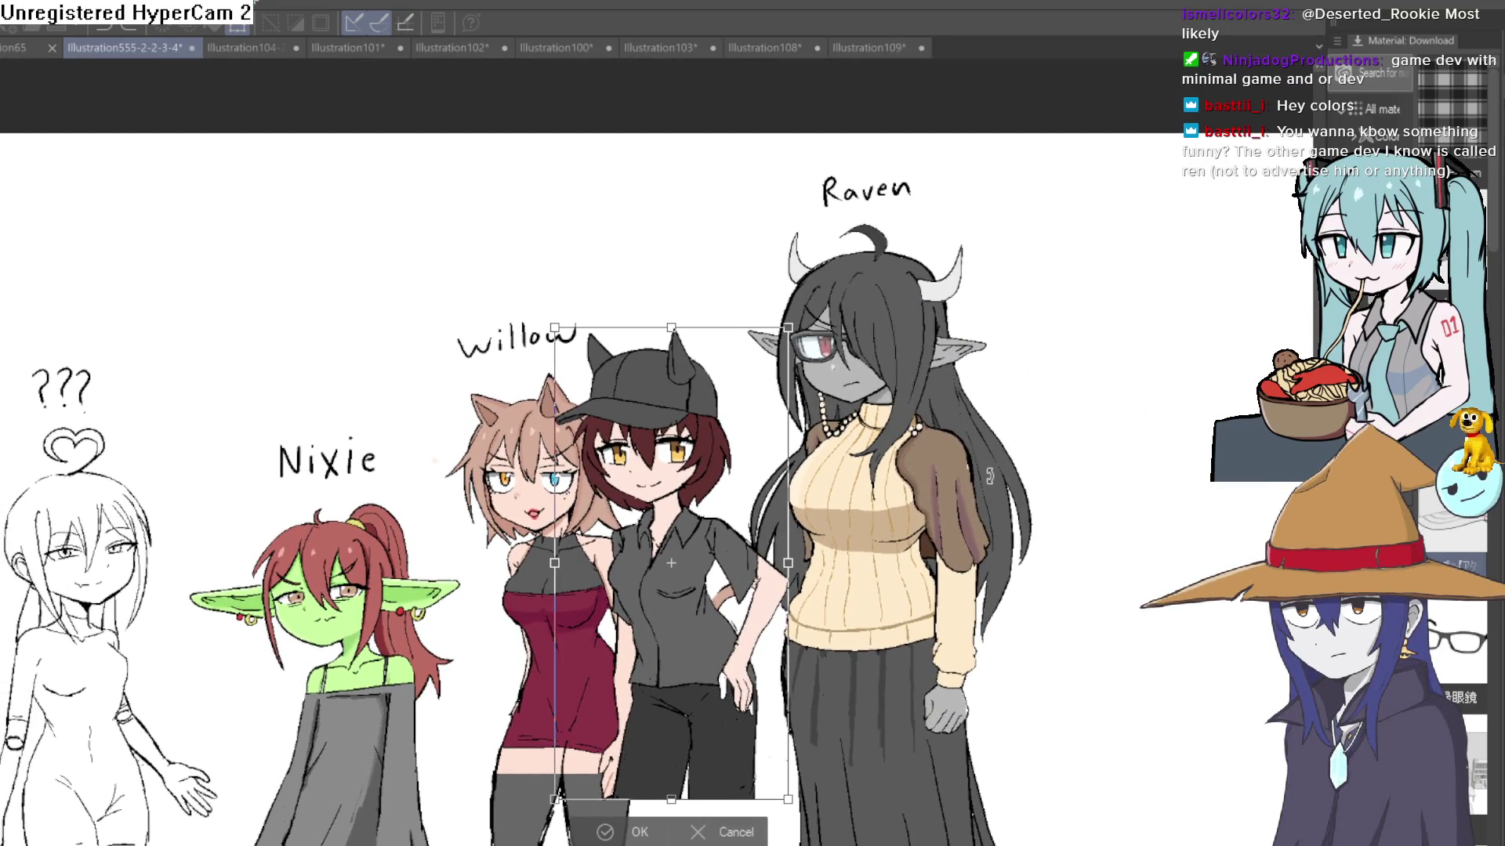
drag(671, 562, 1175, 551)
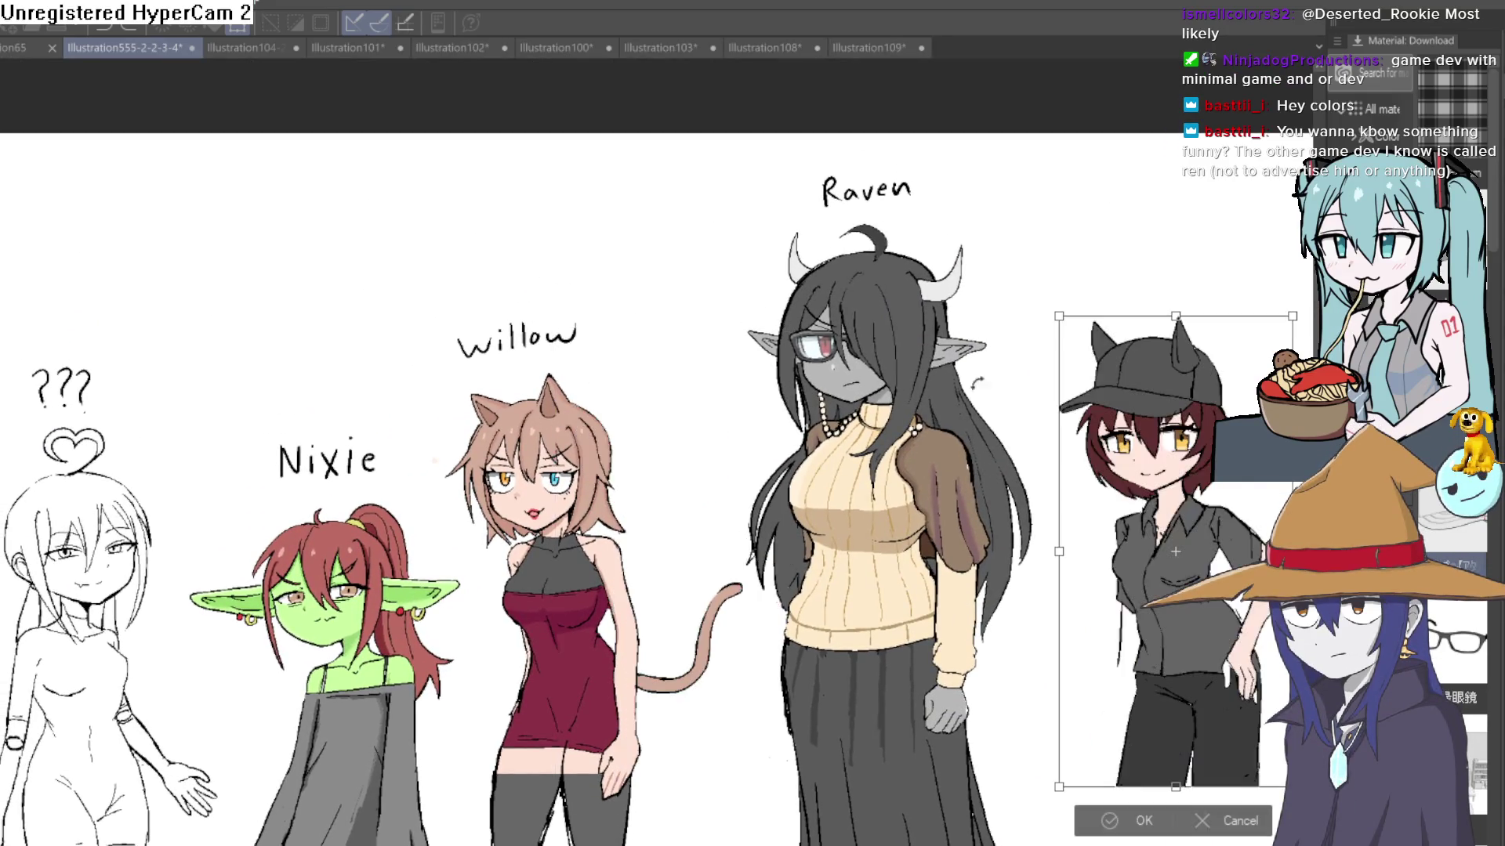
click(1144, 822)
click(850, 49)
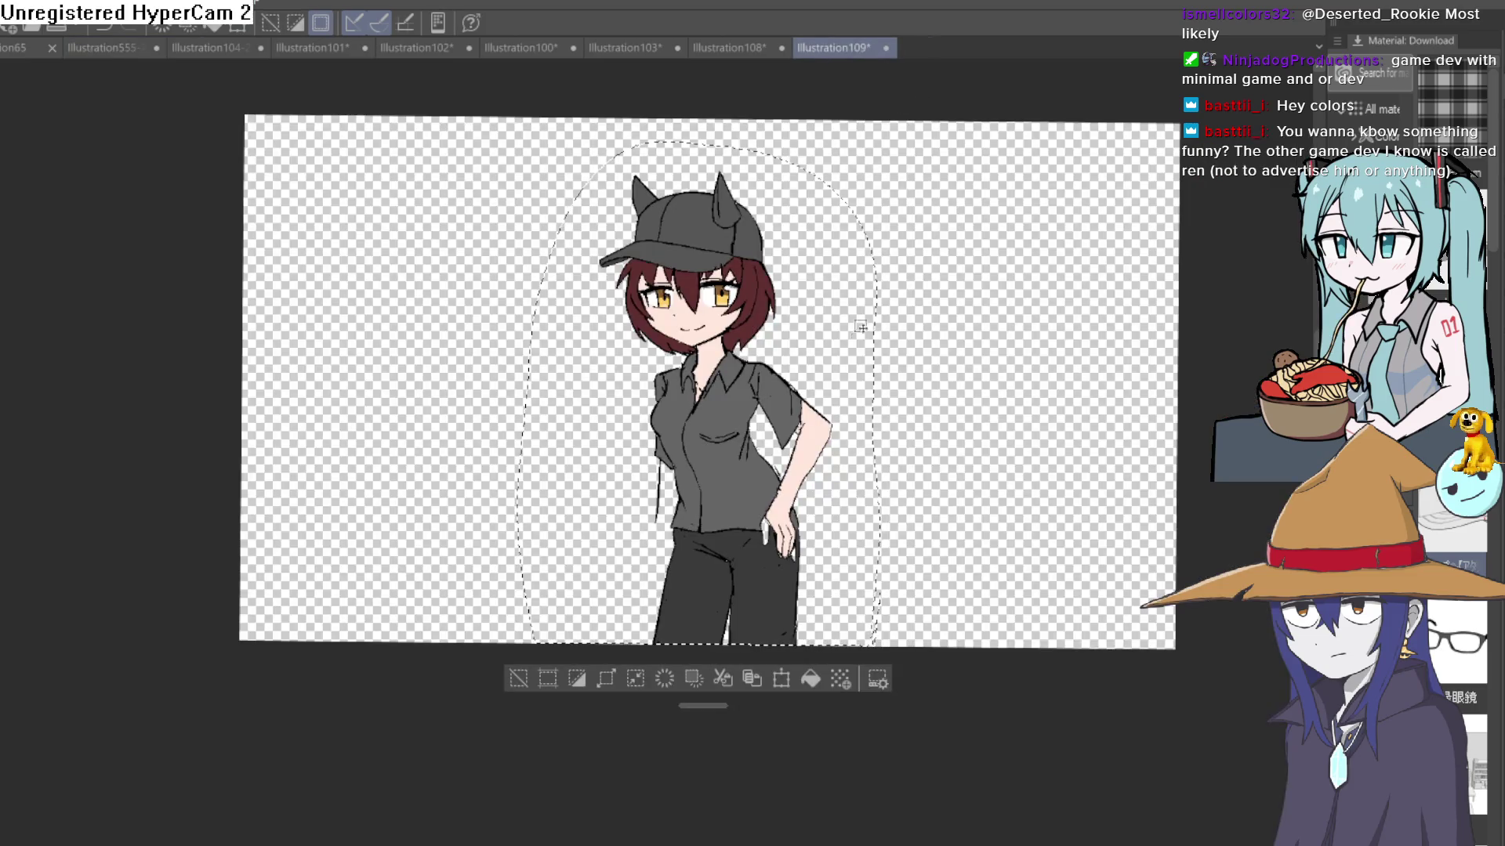
Step: Deselect the marquee around the cap girl, then switch to the Illustration102 cat girl
click(521, 684)
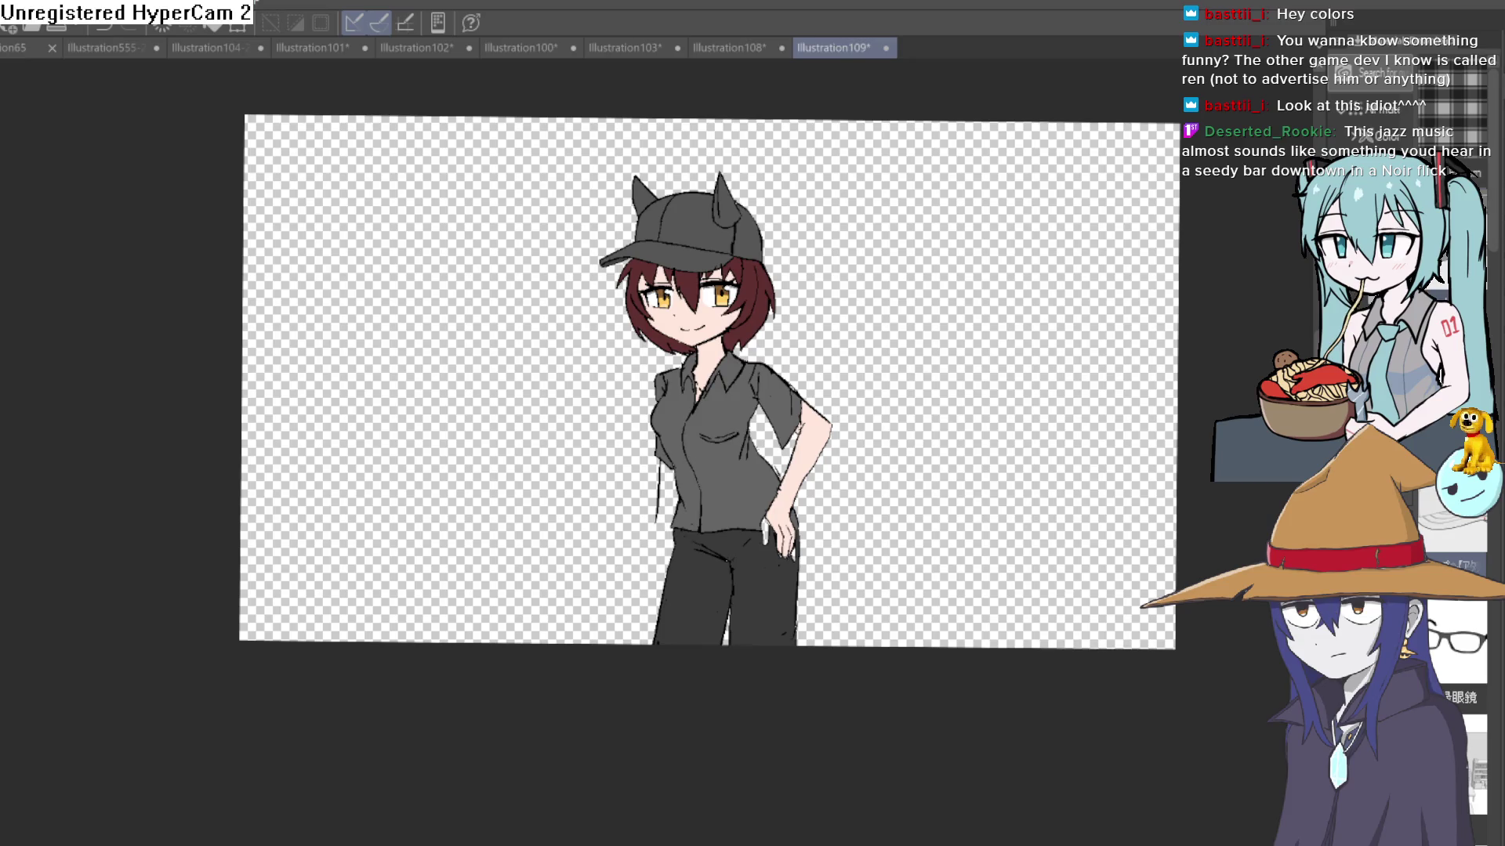
click(424, 49)
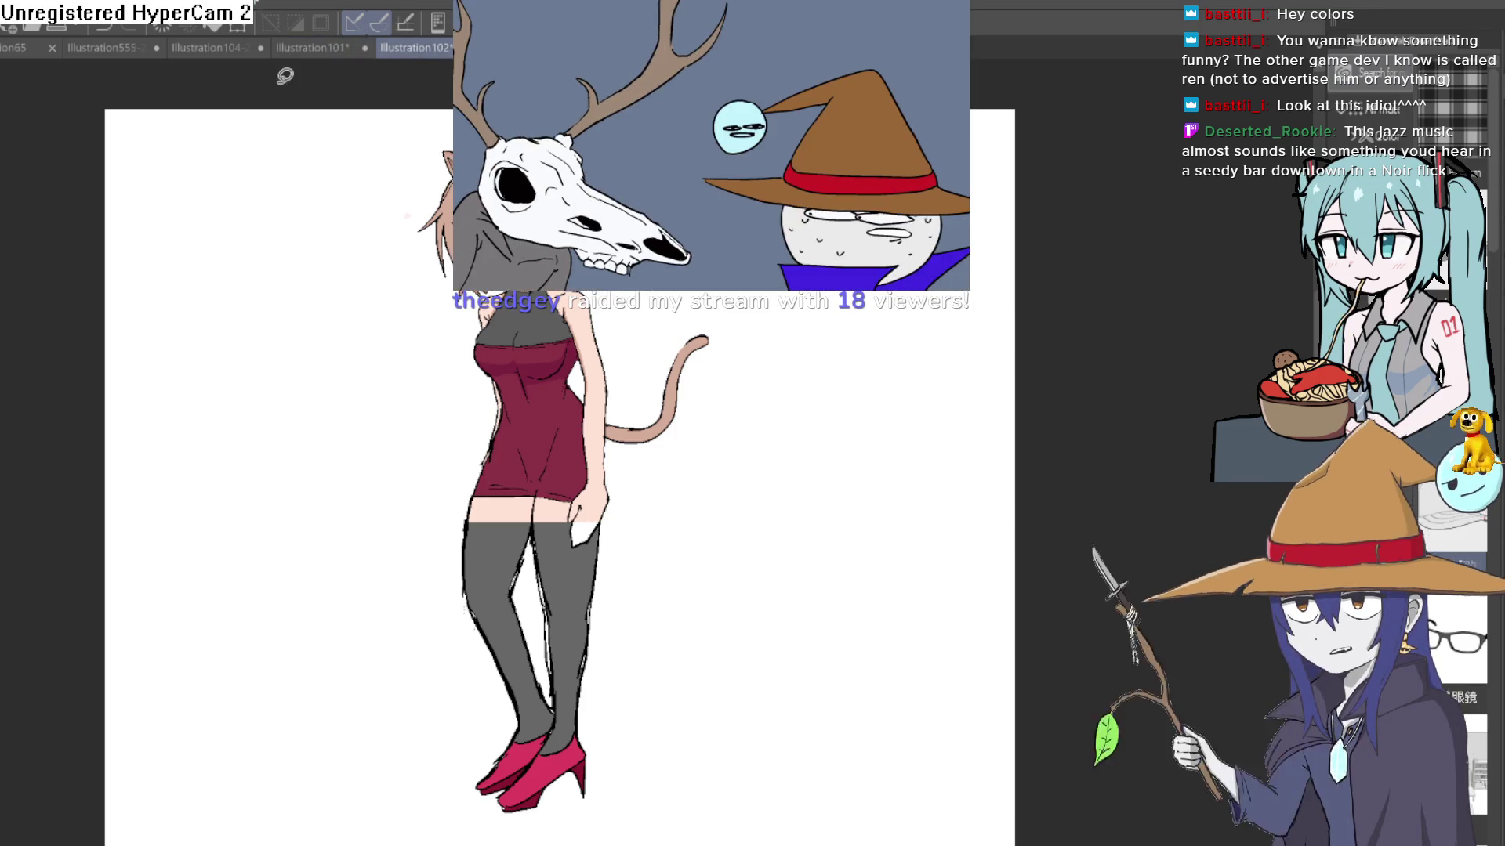
Step: Switch to the Illustration104-2-4 canvas showing blue-haired Hyra
click(194, 49)
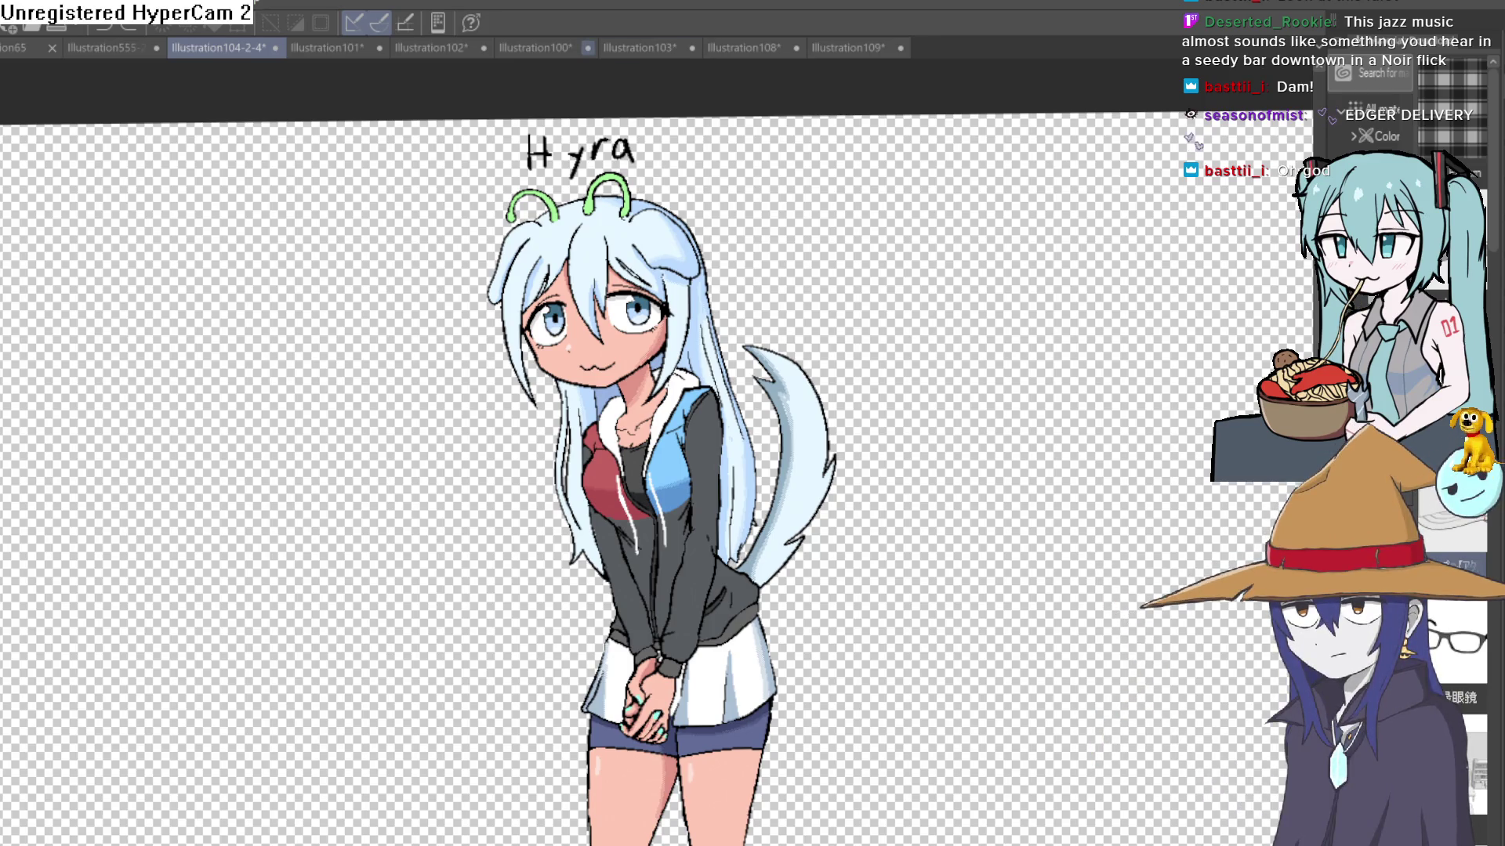
Step: Pan and zoom across the Illustration555 lineup from Raven to Nixie, then return to Illustration109
click(108, 48)
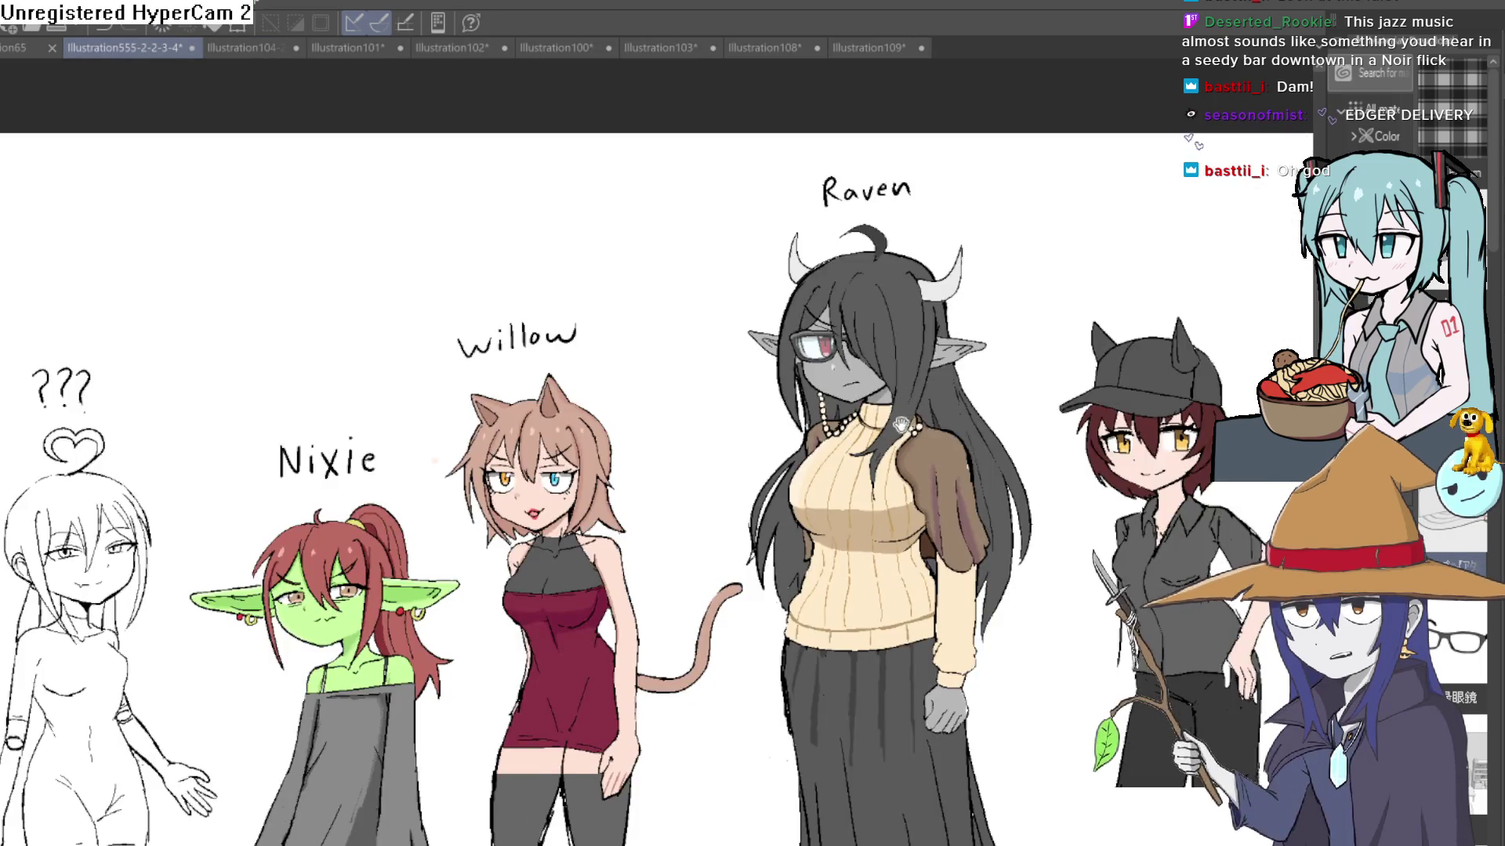
drag(872, 419, 771, 306)
scroll(770, 305, down, 3)
scroll(751, 368, up, 2)
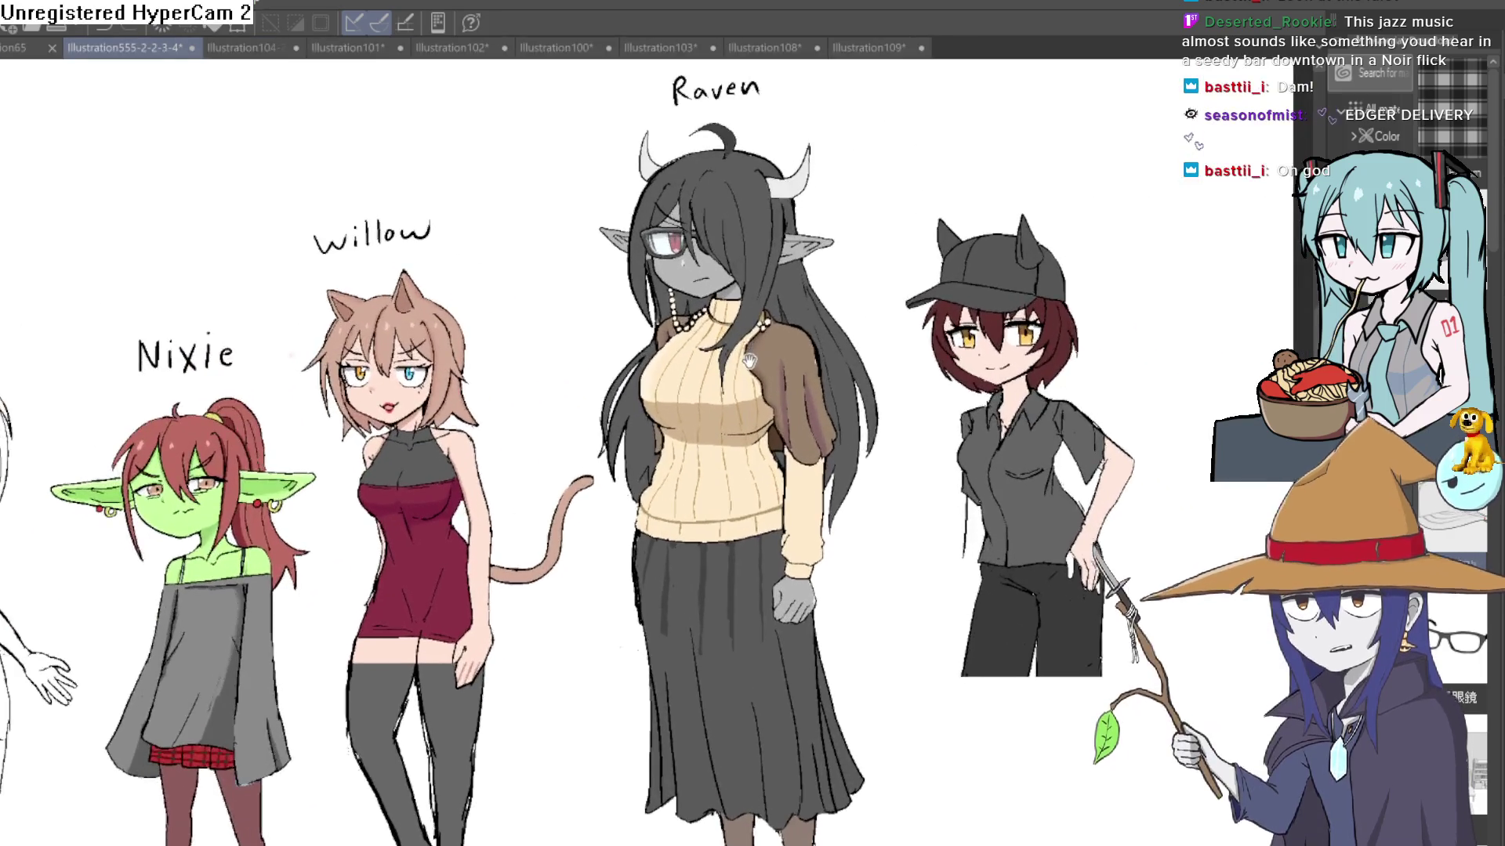
scroll(750, 369, down, 3)
scroll(751, 369, up, 4)
mouse_move(748, 376)
mouse_down()
mouse_move(742, 444)
mouse_move(1058, 369)
mouse_up()
scroll(742, 444, down, 3)
scroll(760, 337, up, 4)
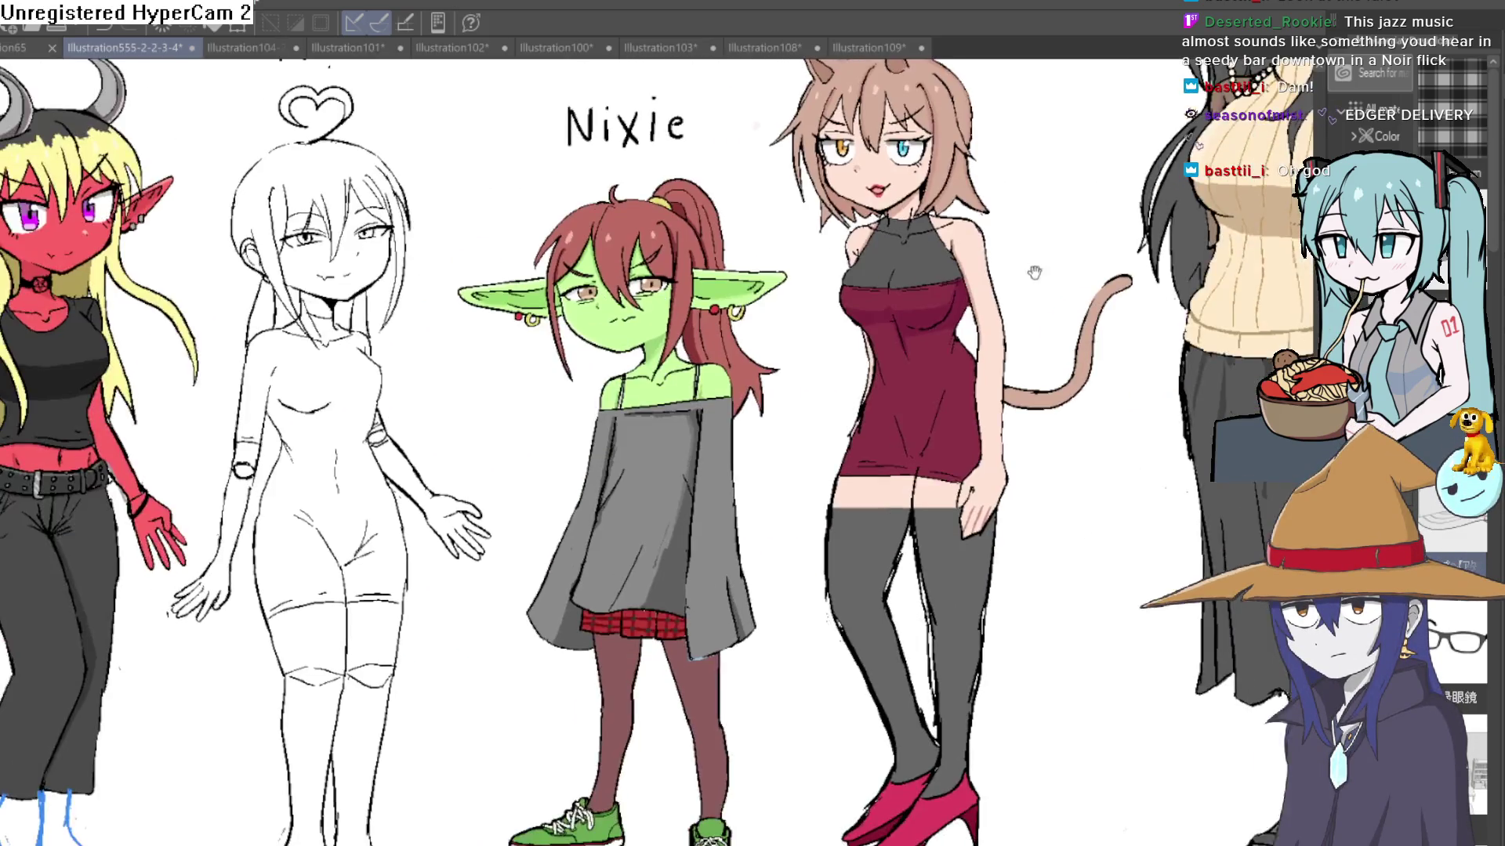
scroll(760, 338, up, 2)
mouse_move(750, 438)
mouse_down()
mouse_move(750, 354)
mouse_move(750, 499)
mouse_move(682, 521)
mouse_move(705, 540)
mouse_move(674, 503)
mouse_up()
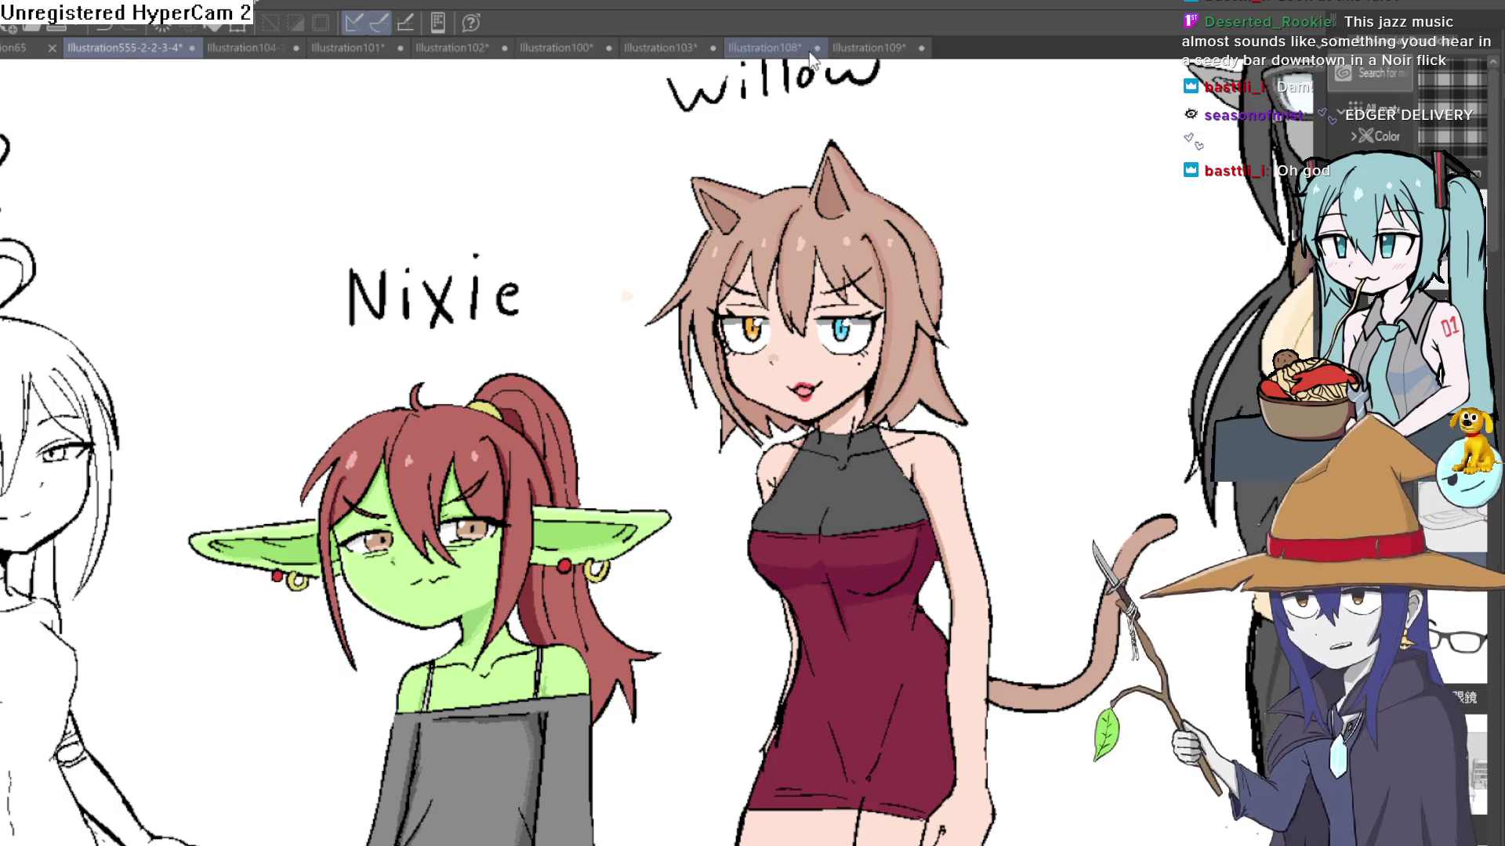
click(884, 54)
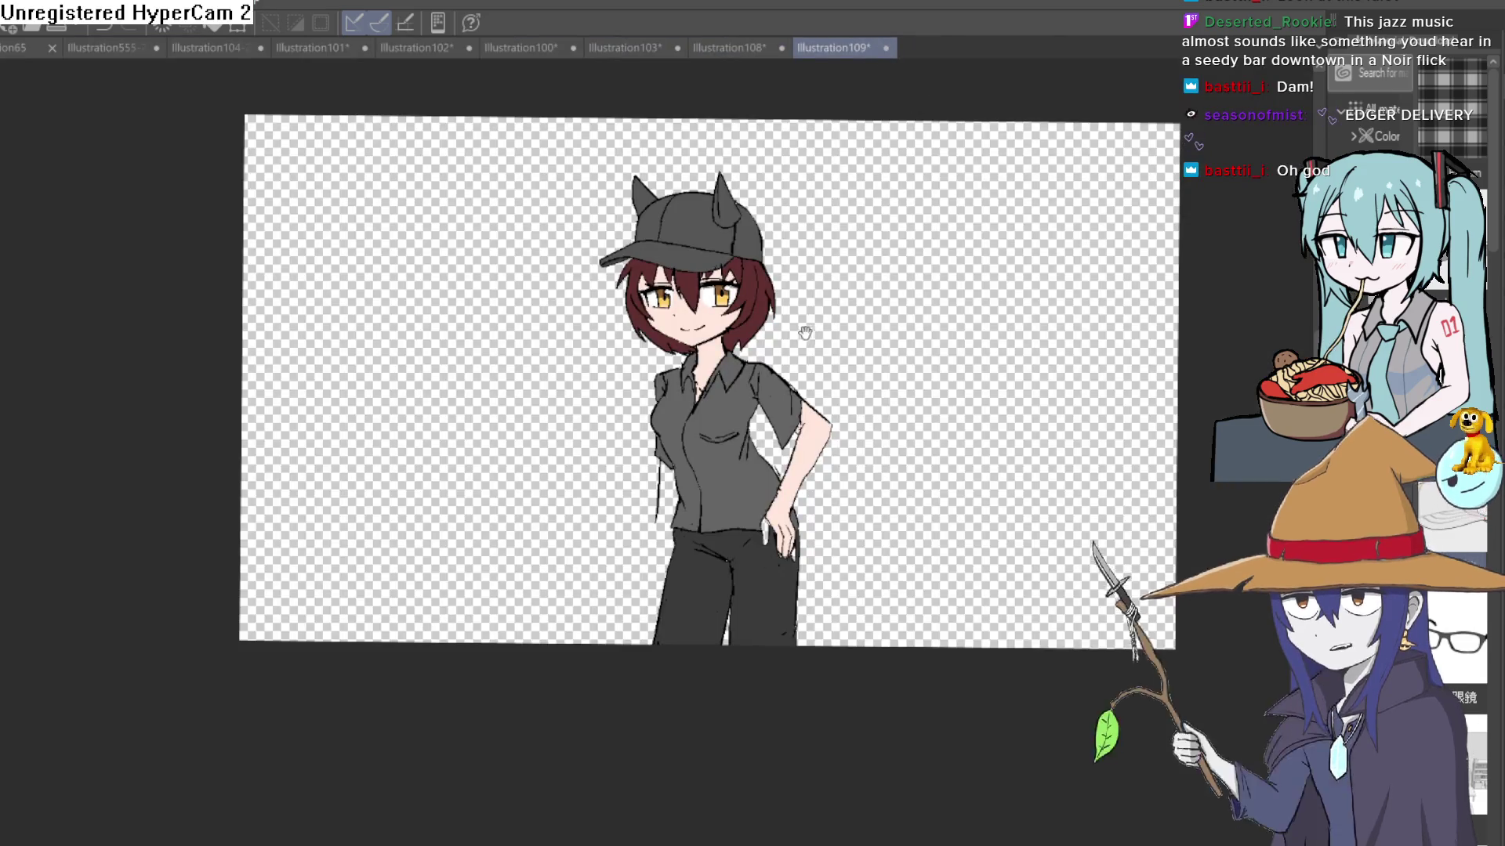
Step: Zoom, pan and rotate over the cap girl's face, collar and hair, then reset rotation
scroll(811, 332, up, 2)
drag(776, 374, 690, 484)
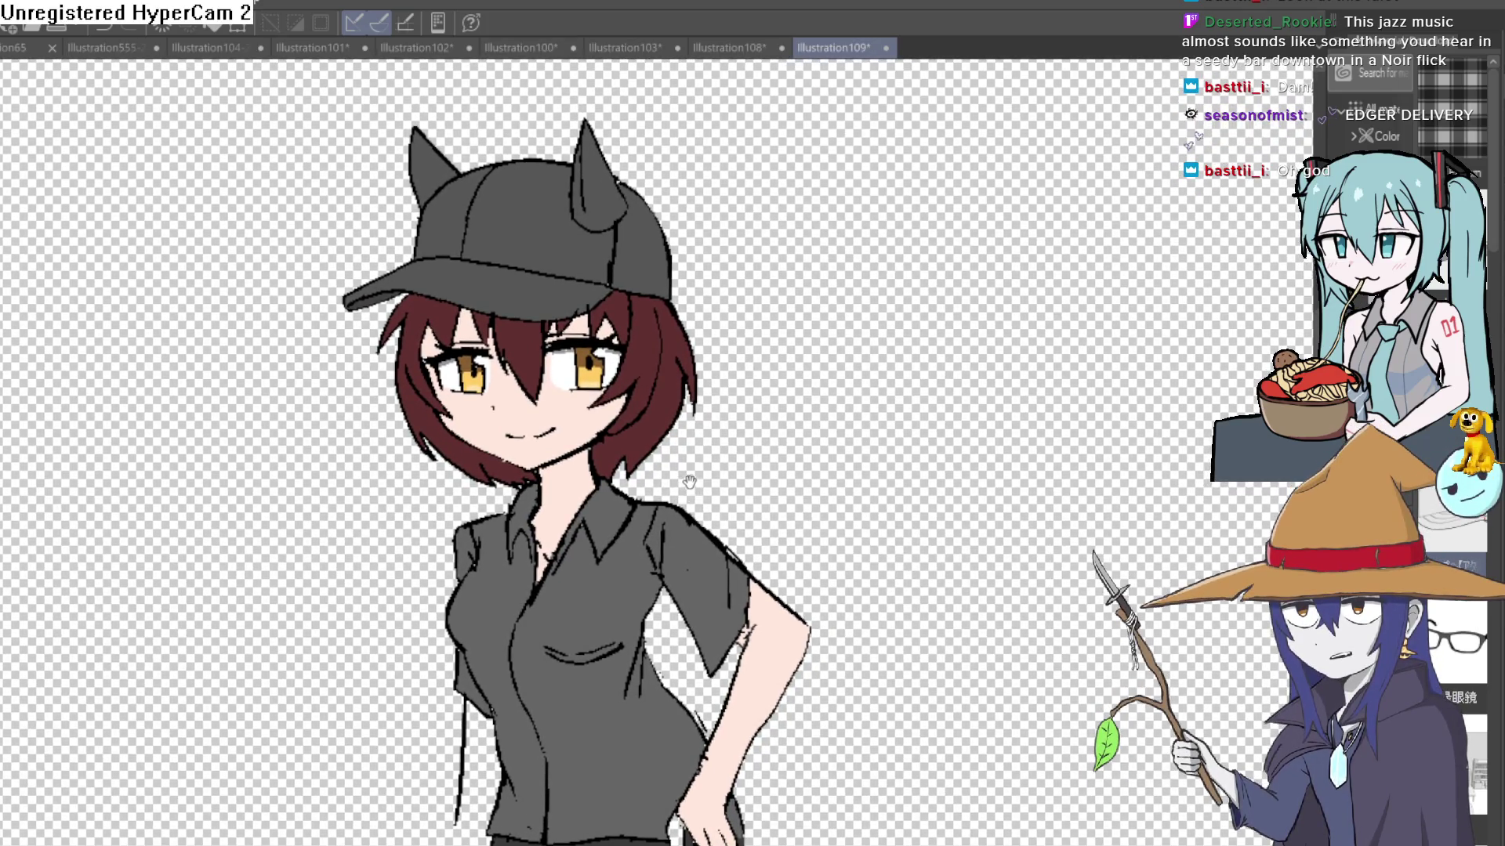
scroll(682, 463, down, 2)
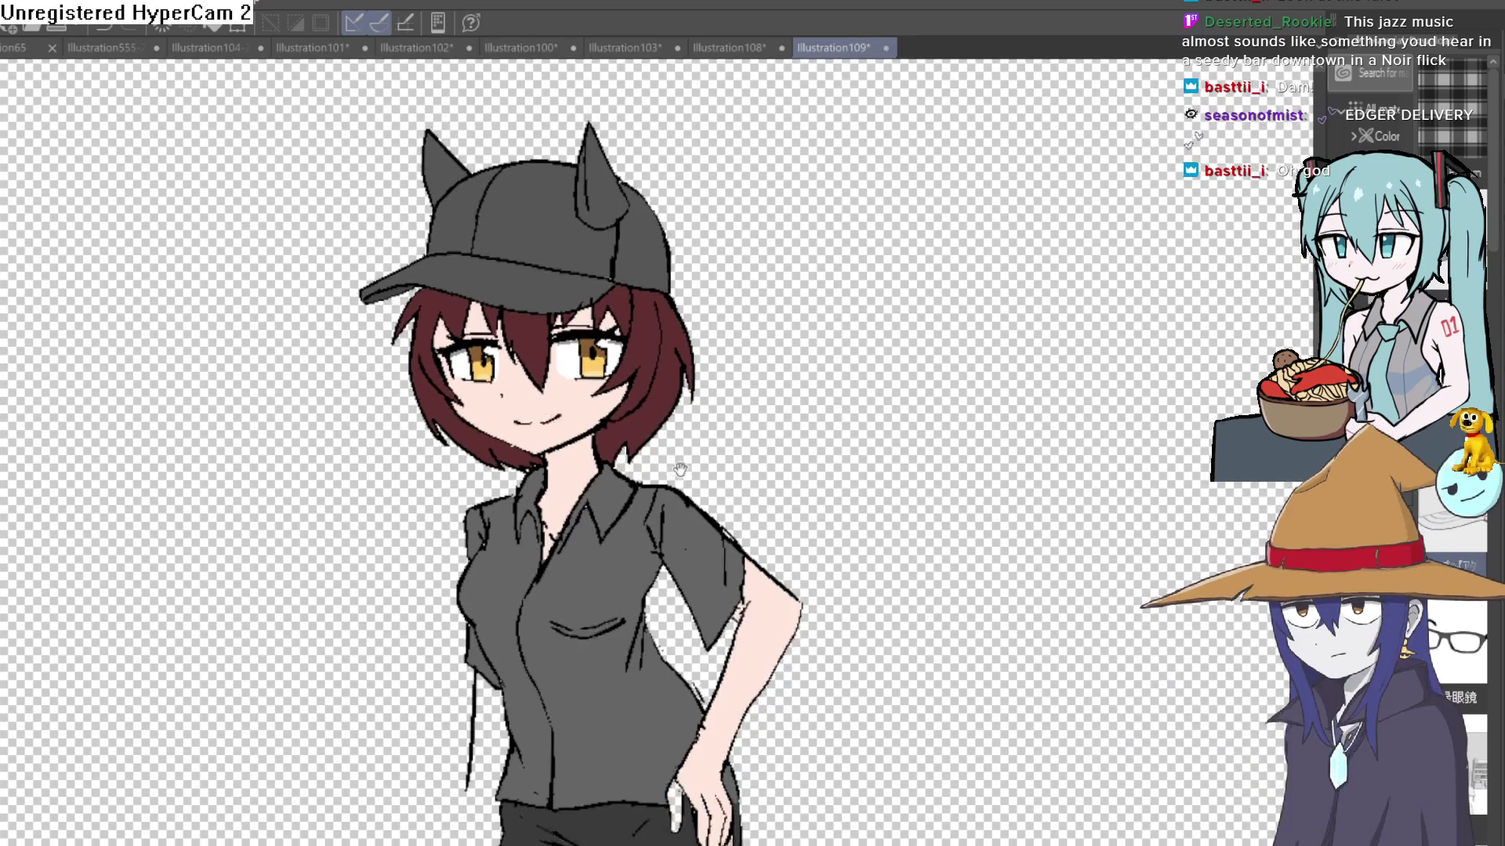
scroll(674, 428, up, 3)
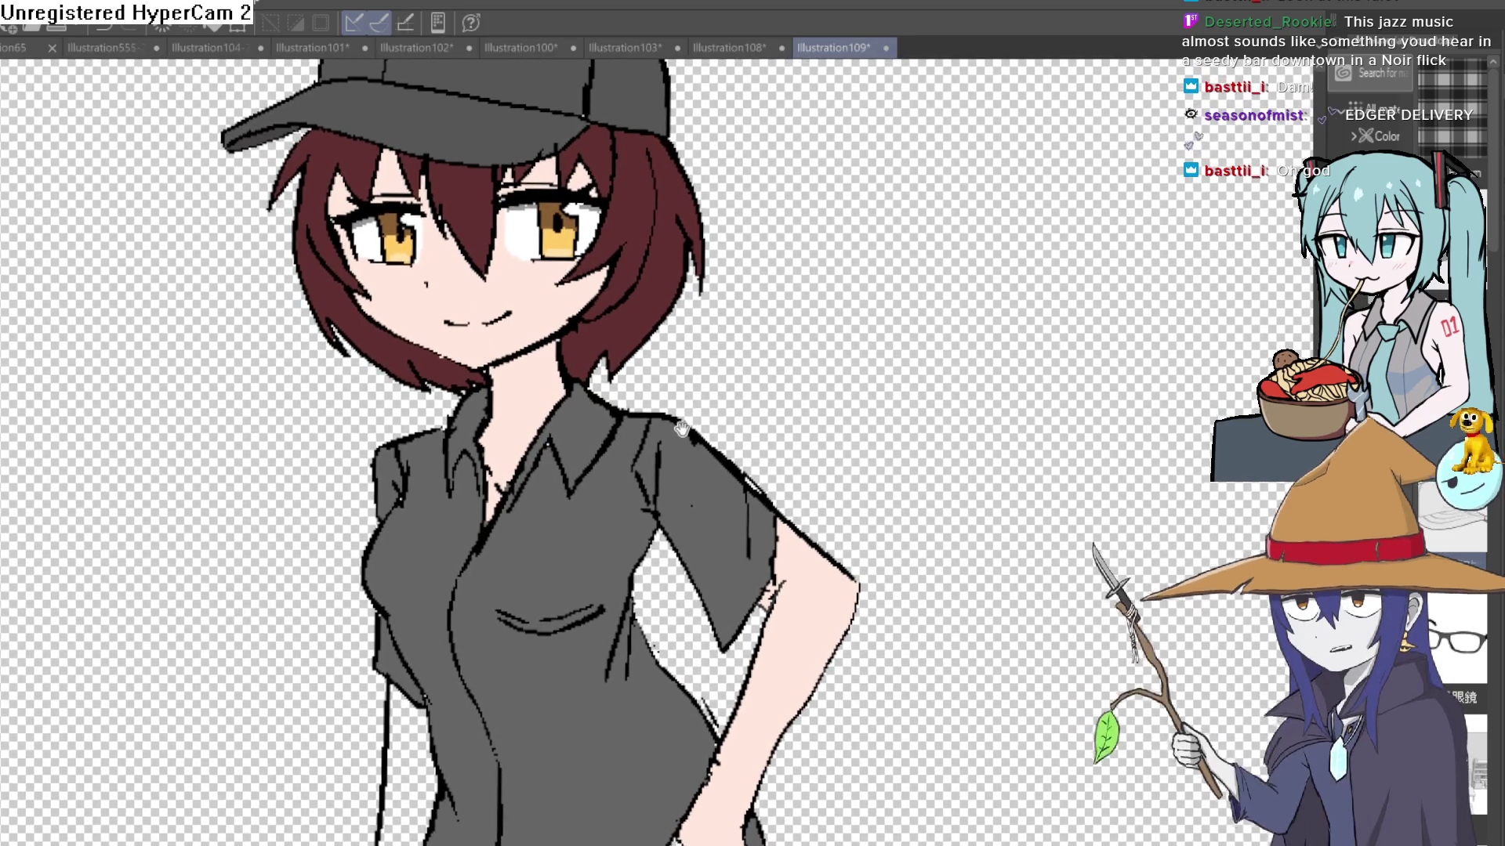
drag(681, 428, 683, 417)
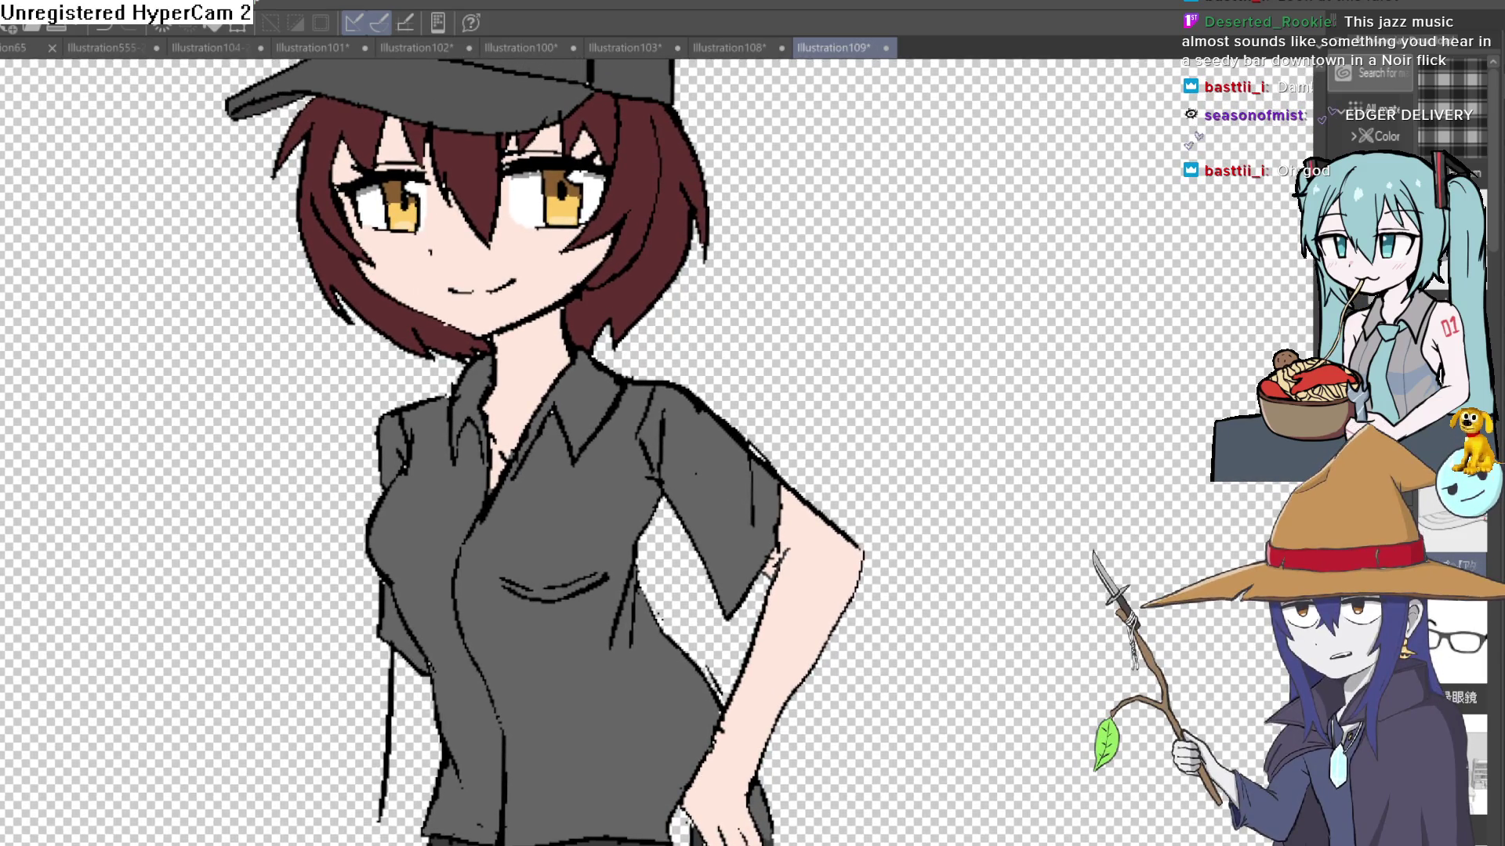
scroll(478, 345, up, 3)
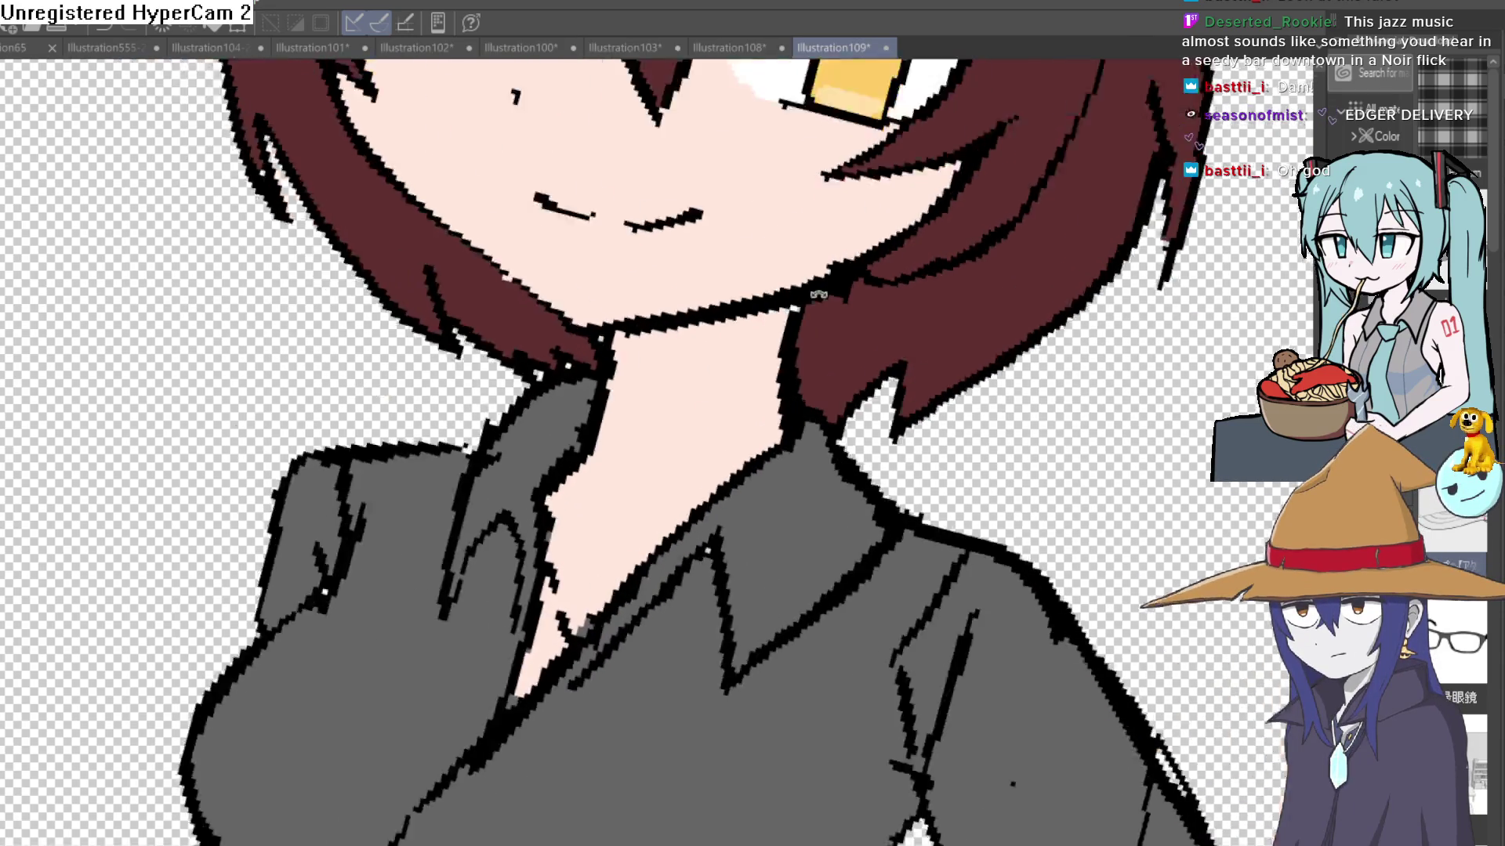
drag(548, 344, 745, 275)
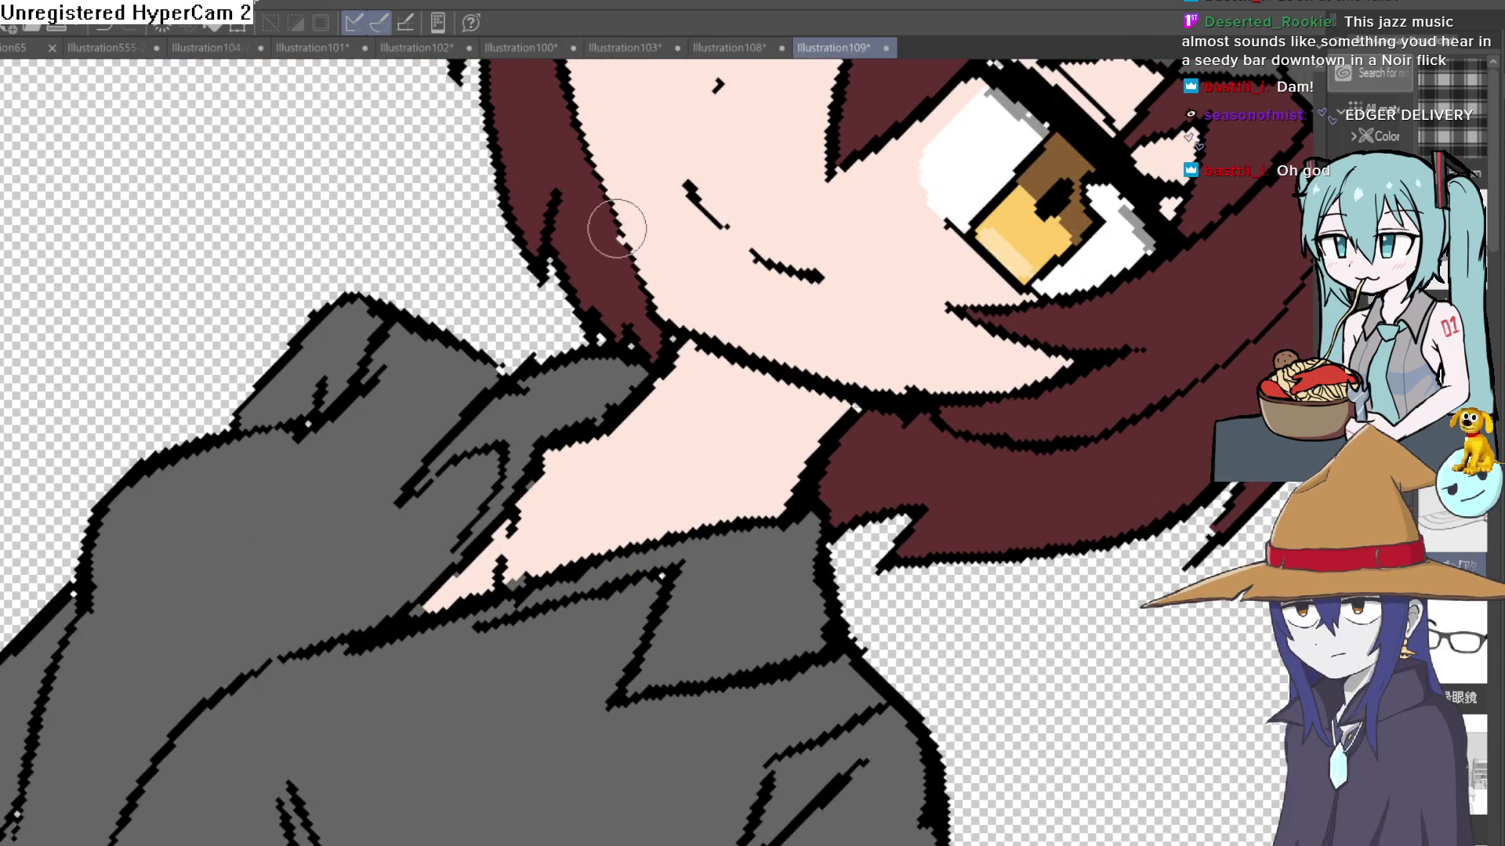
key(ctrl+0)
scroll(938, 93, up, 2)
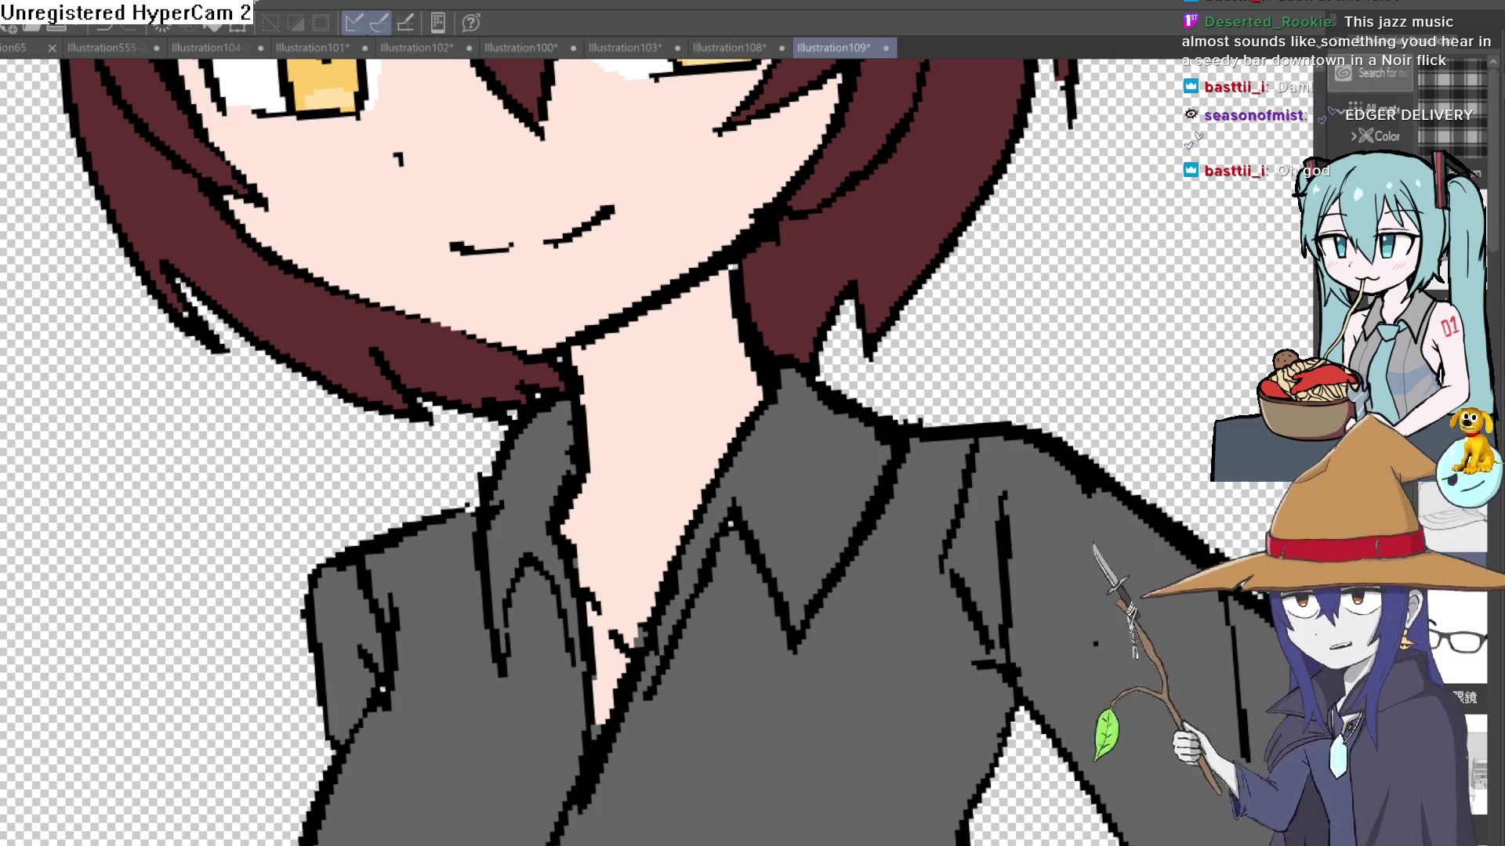
scroll(971, 304, down, 6)
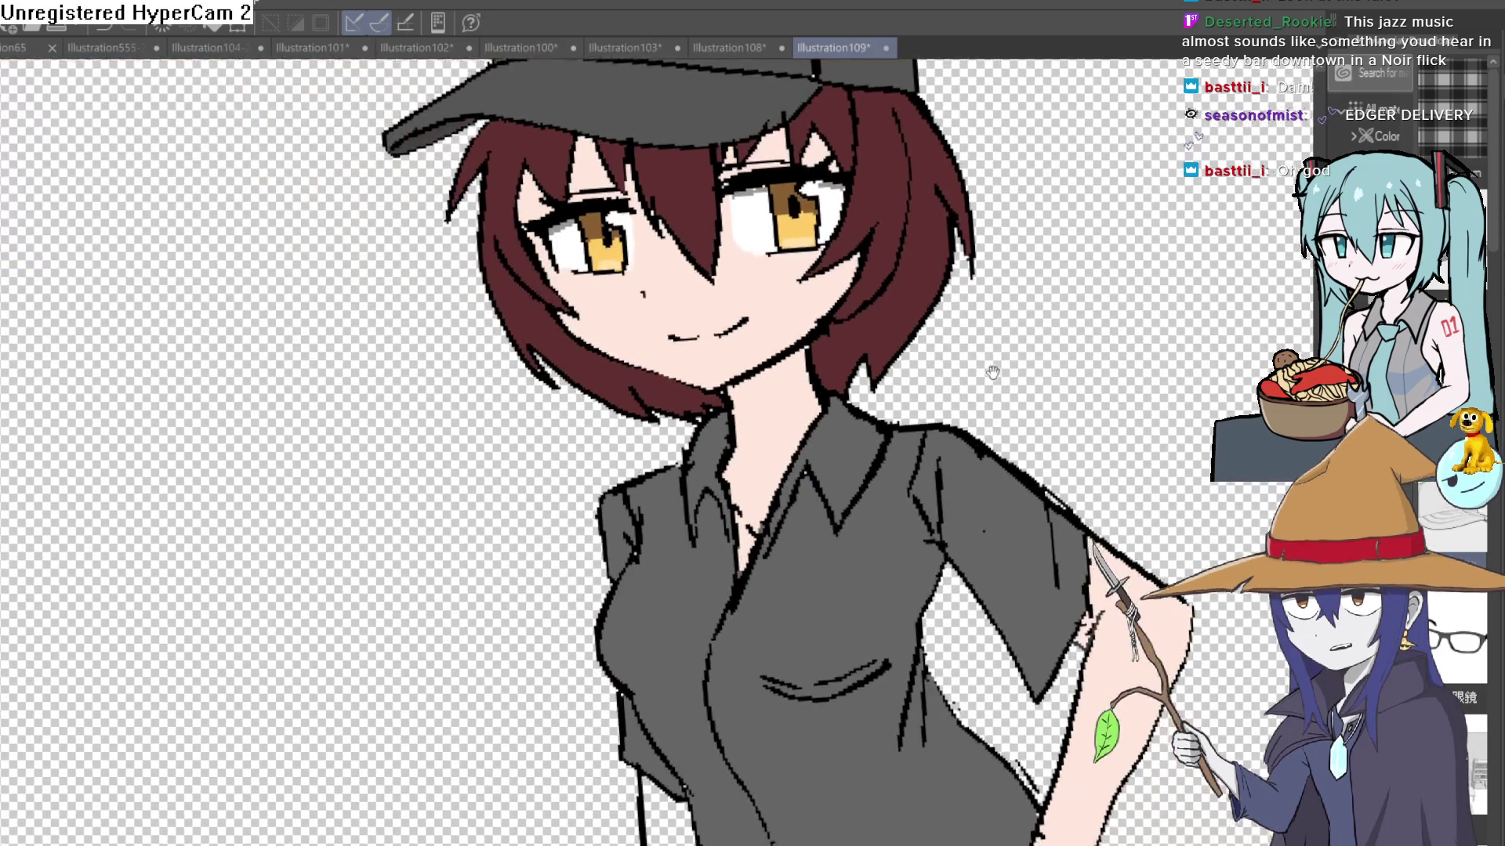
scroll(1028, 333, down, 3)
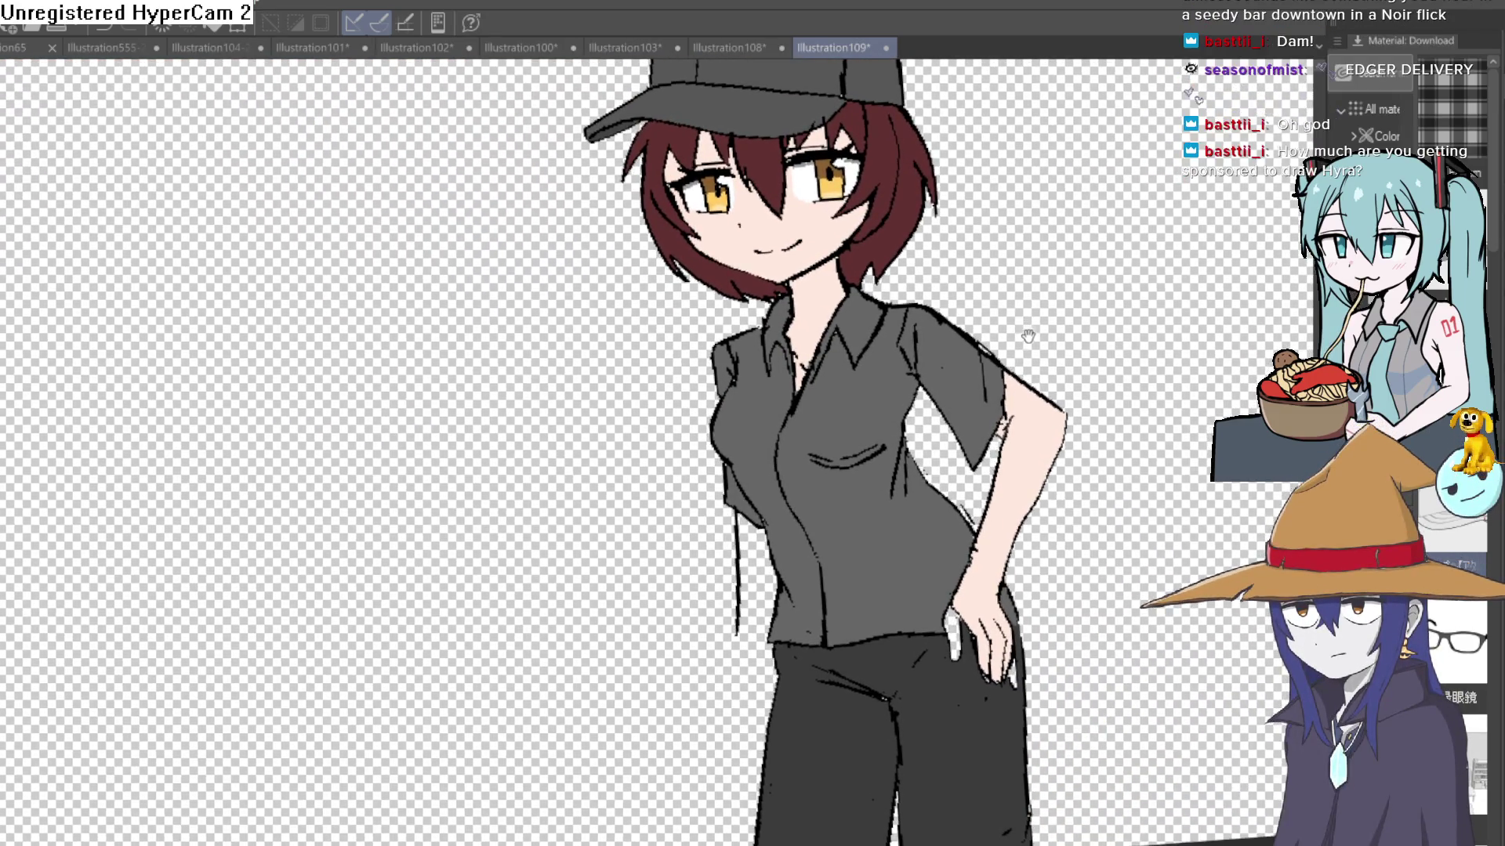
mouse_move(1028, 335)
mouse_down()
mouse_move(1004, 365)
mouse_move(995, 423)
mouse_up()
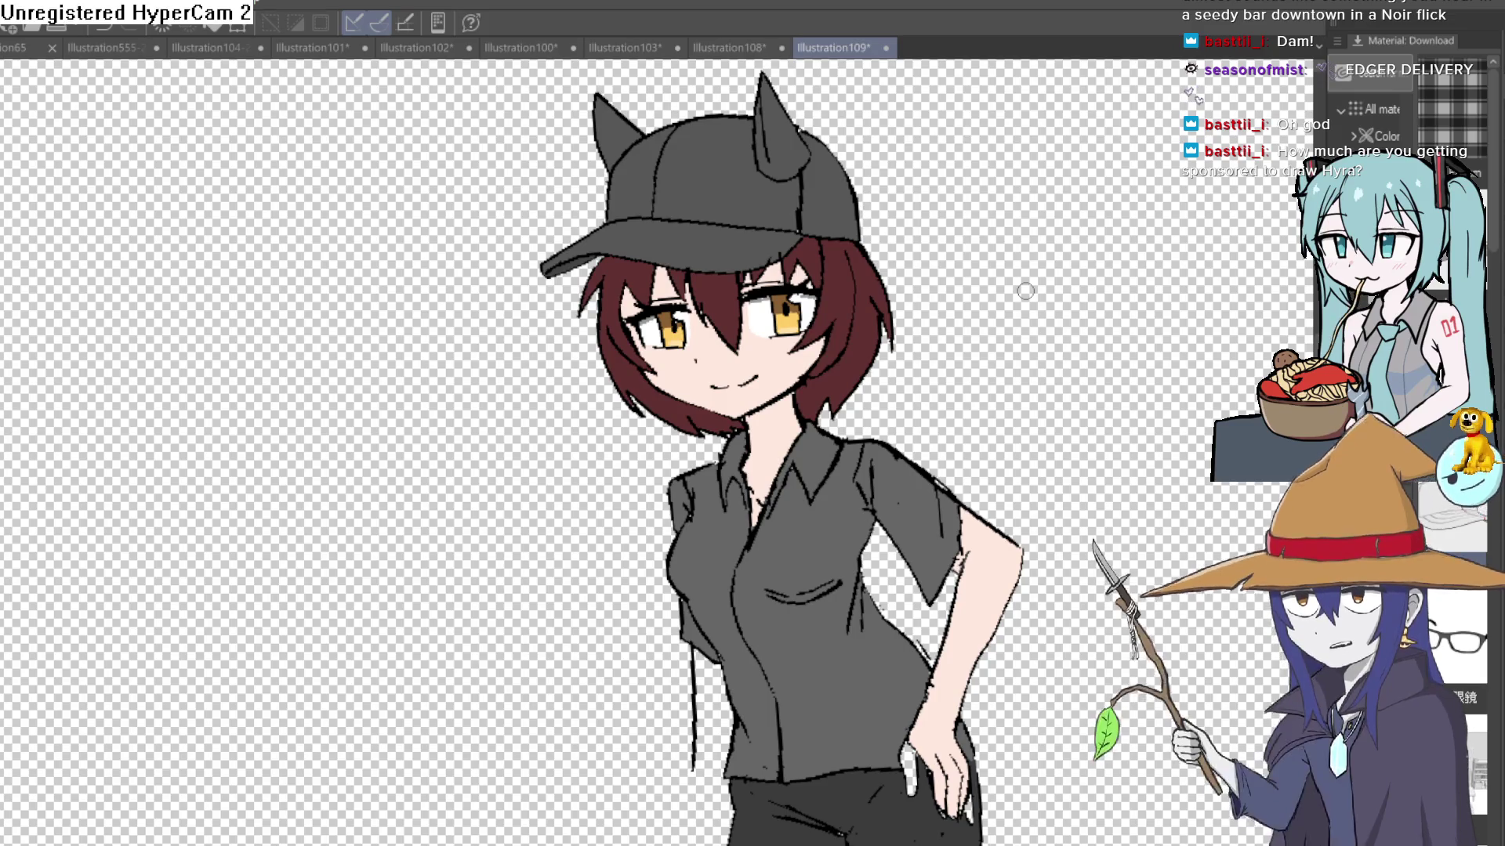
Step: Open Illustration101 and zoom and pan to the horned, glasses-wearing girl's face
click(427, 49)
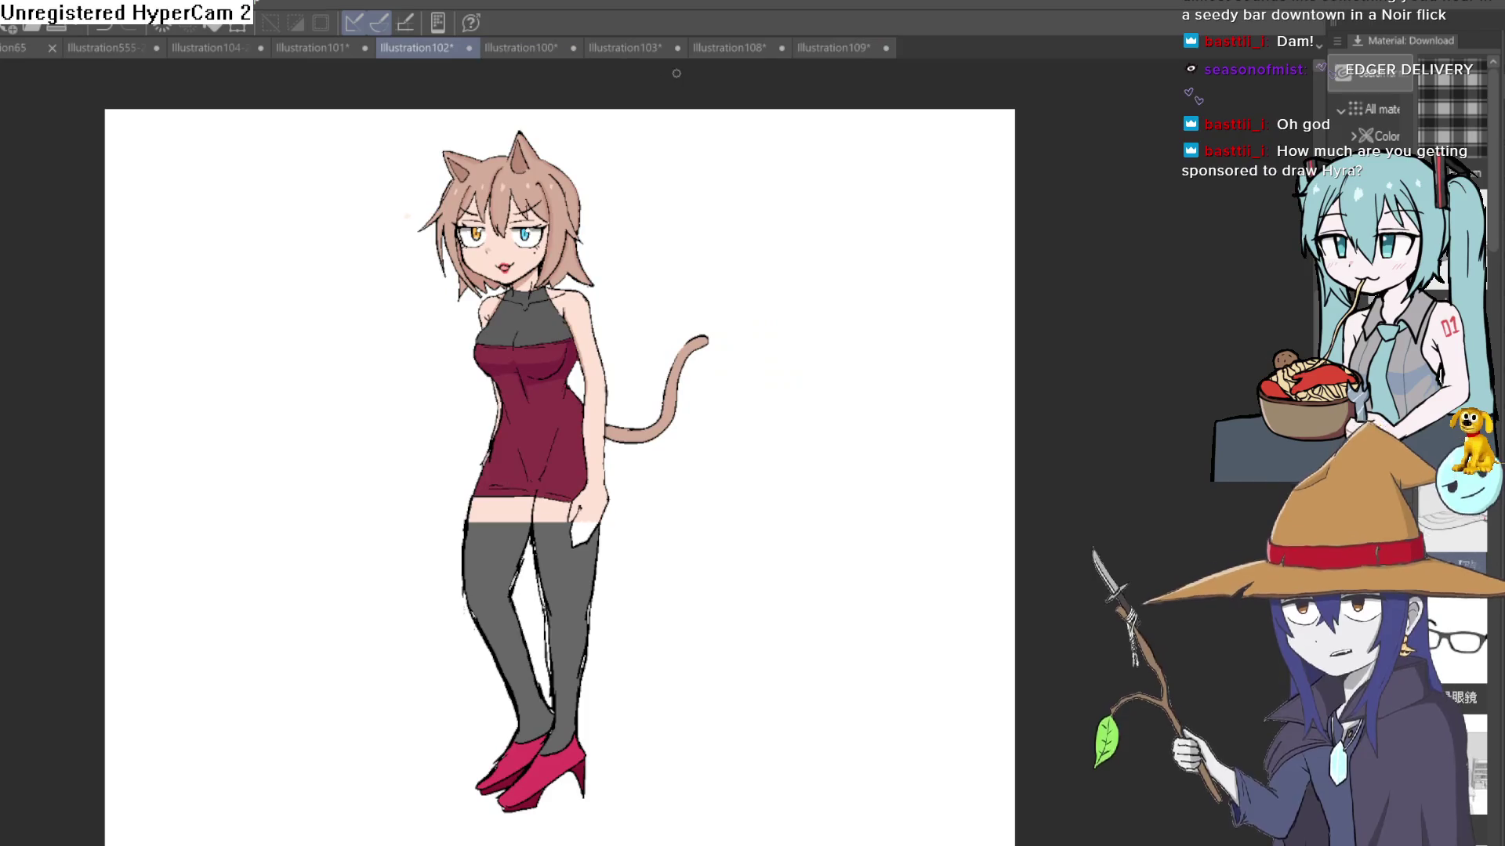
click(314, 50)
scroll(742, 377, up, 2)
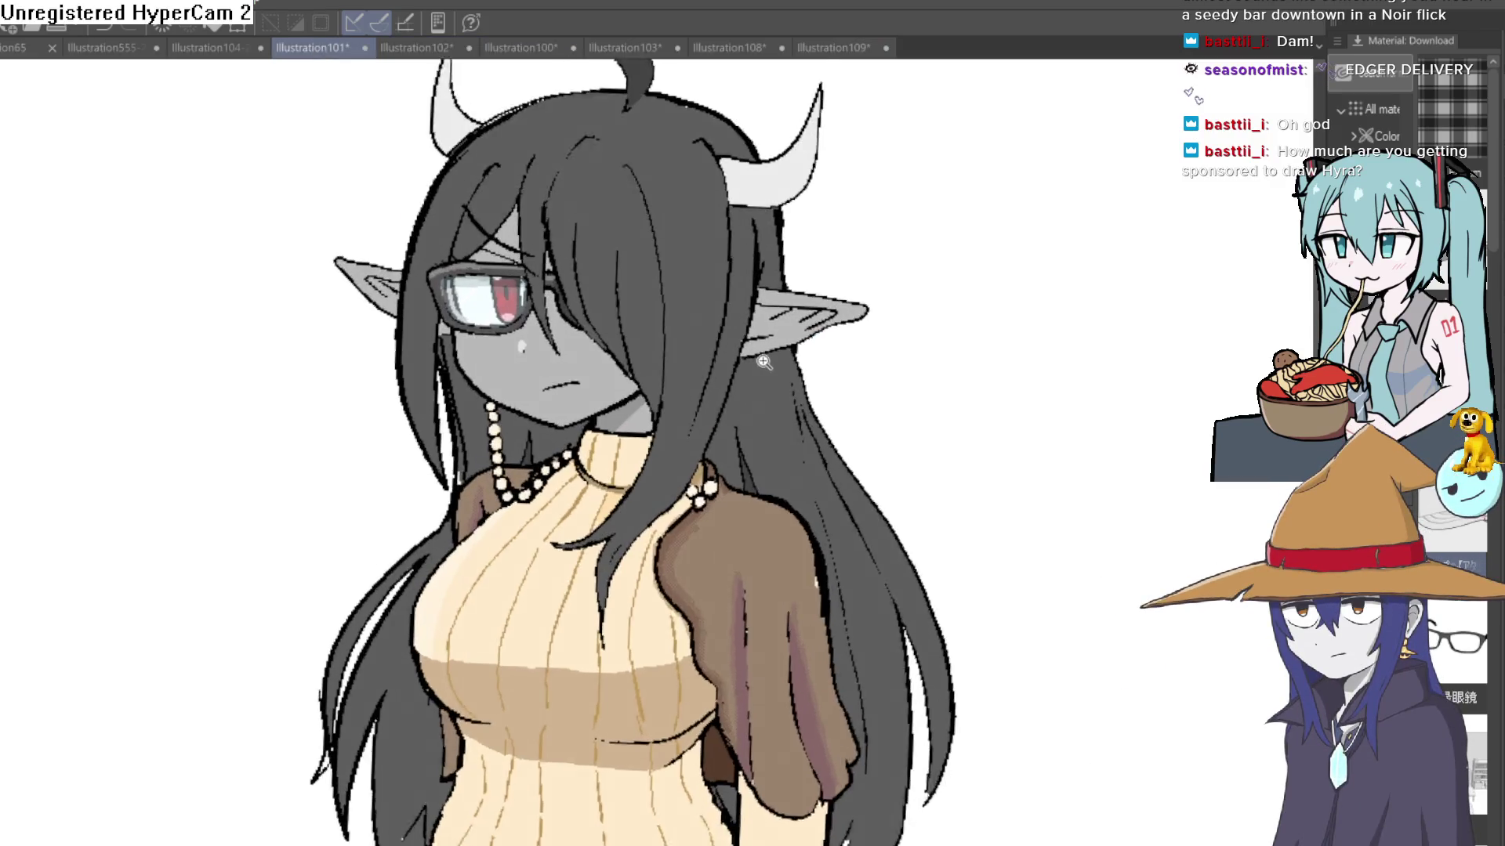
scroll(742, 377, down, 1)
scroll(760, 372, up, 1)
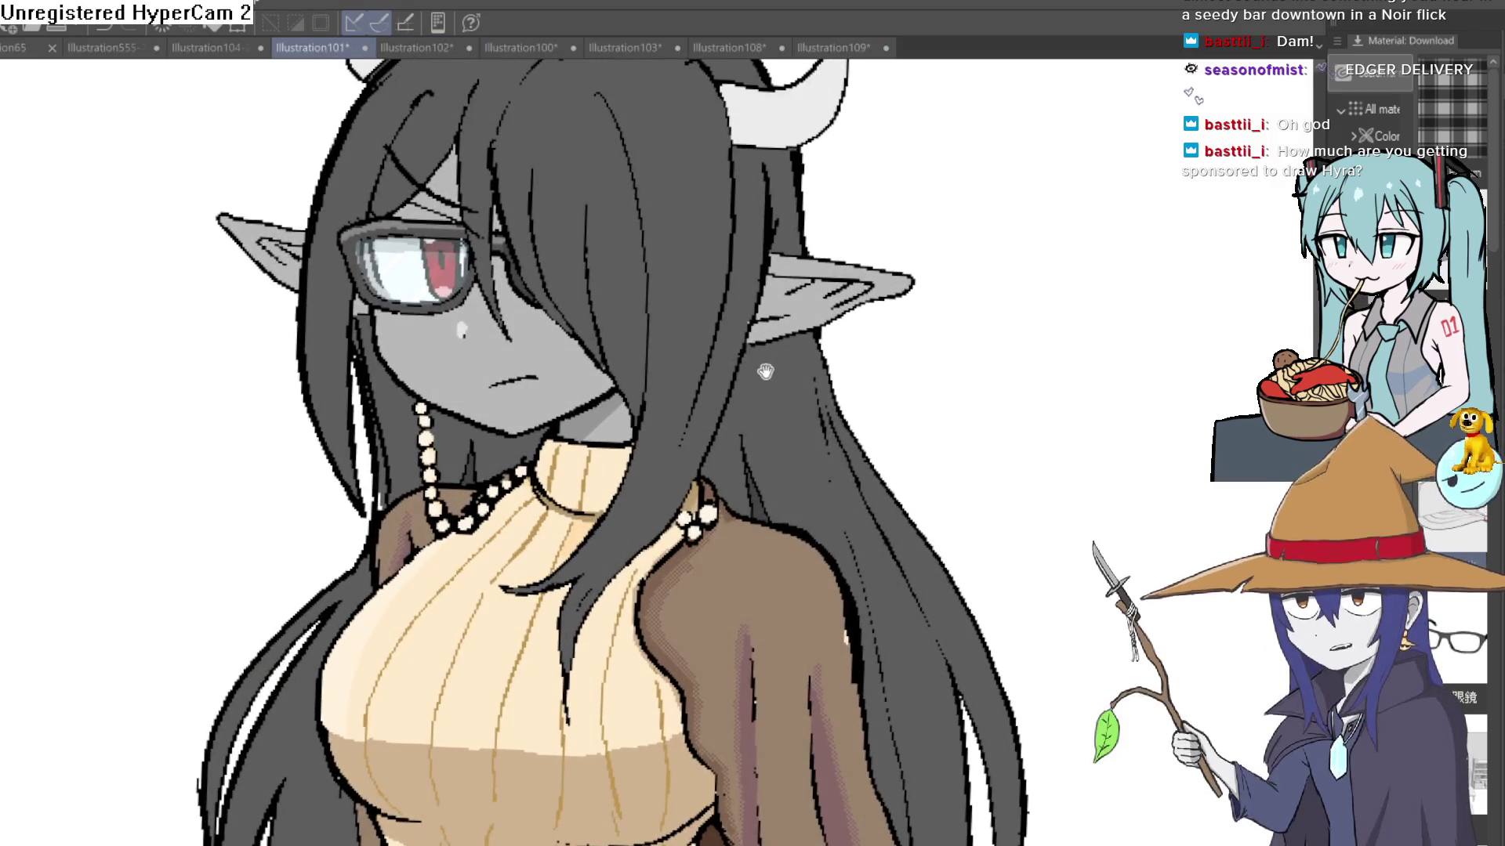
scroll(764, 384, down, 2)
drag(784, 467, 774, 400)
scroll(819, 417, down, 2)
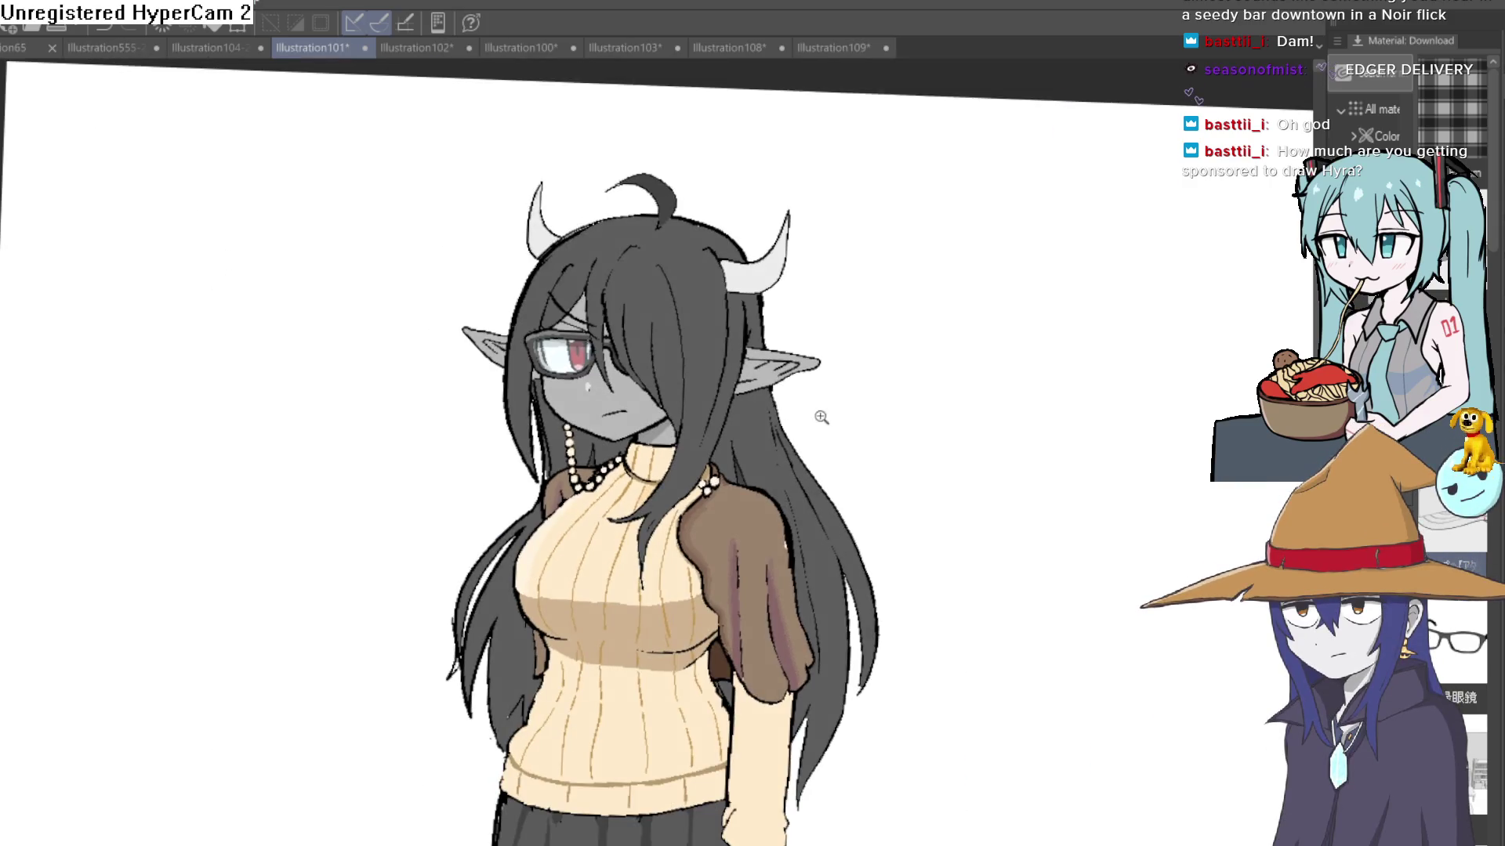
scroll(845, 410, up, 1)
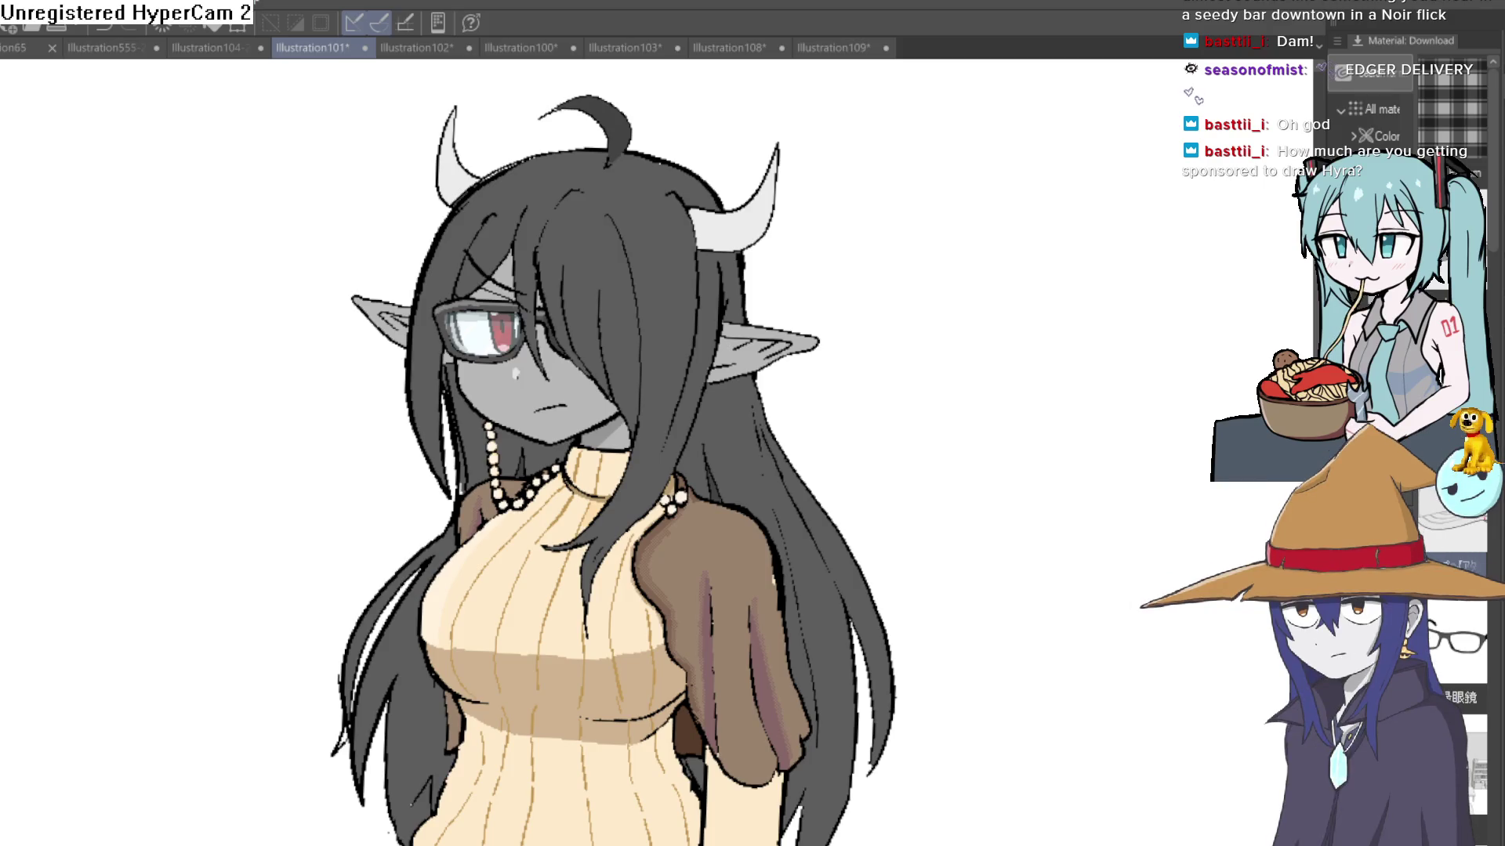
Step: Switch to the Hyra illustration, then back to the cap girl's Illustration109
click(222, 47)
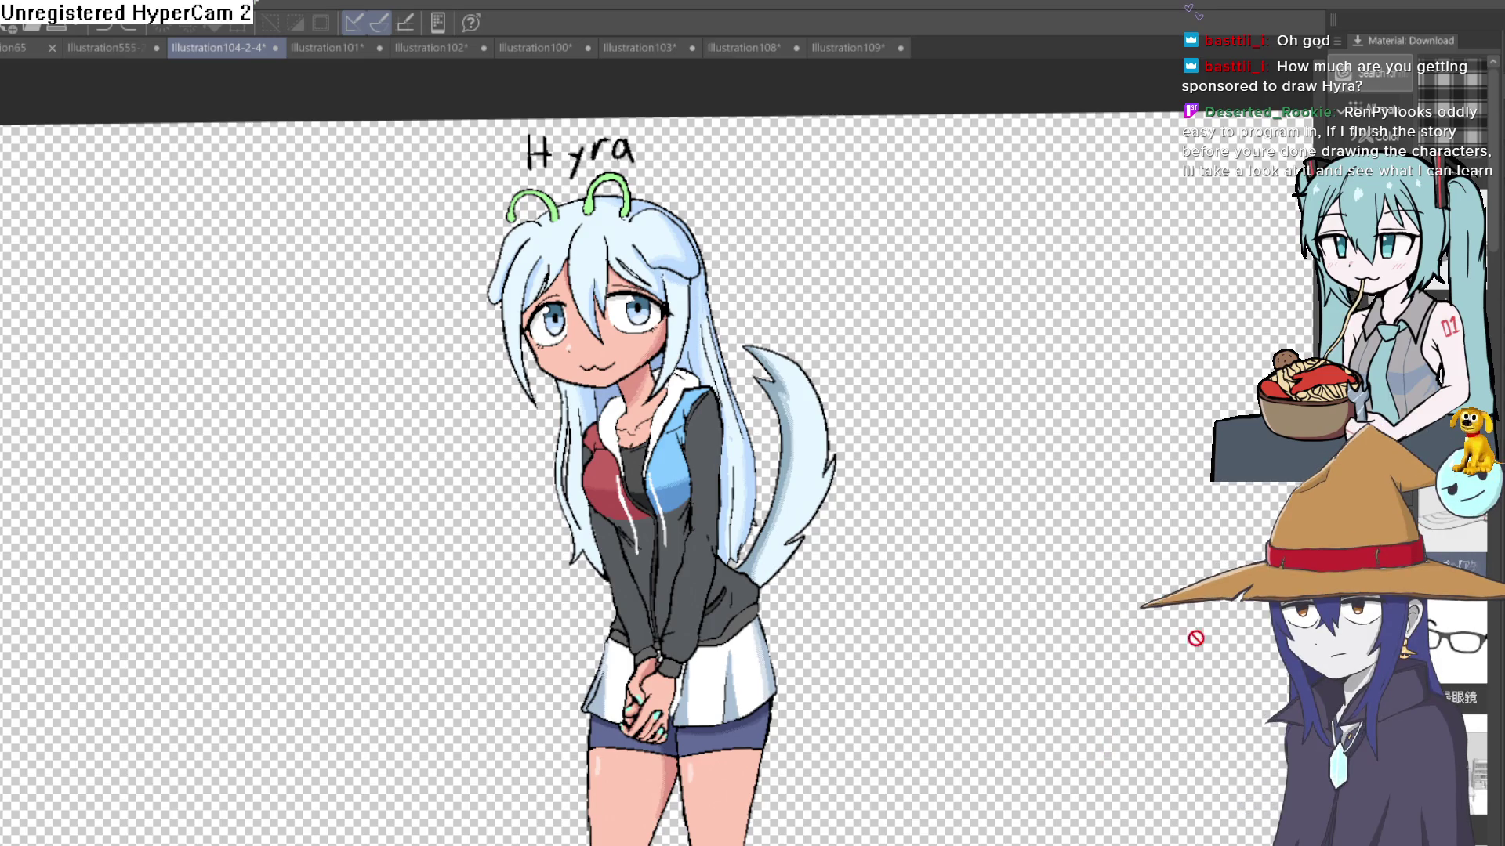
click(830, 49)
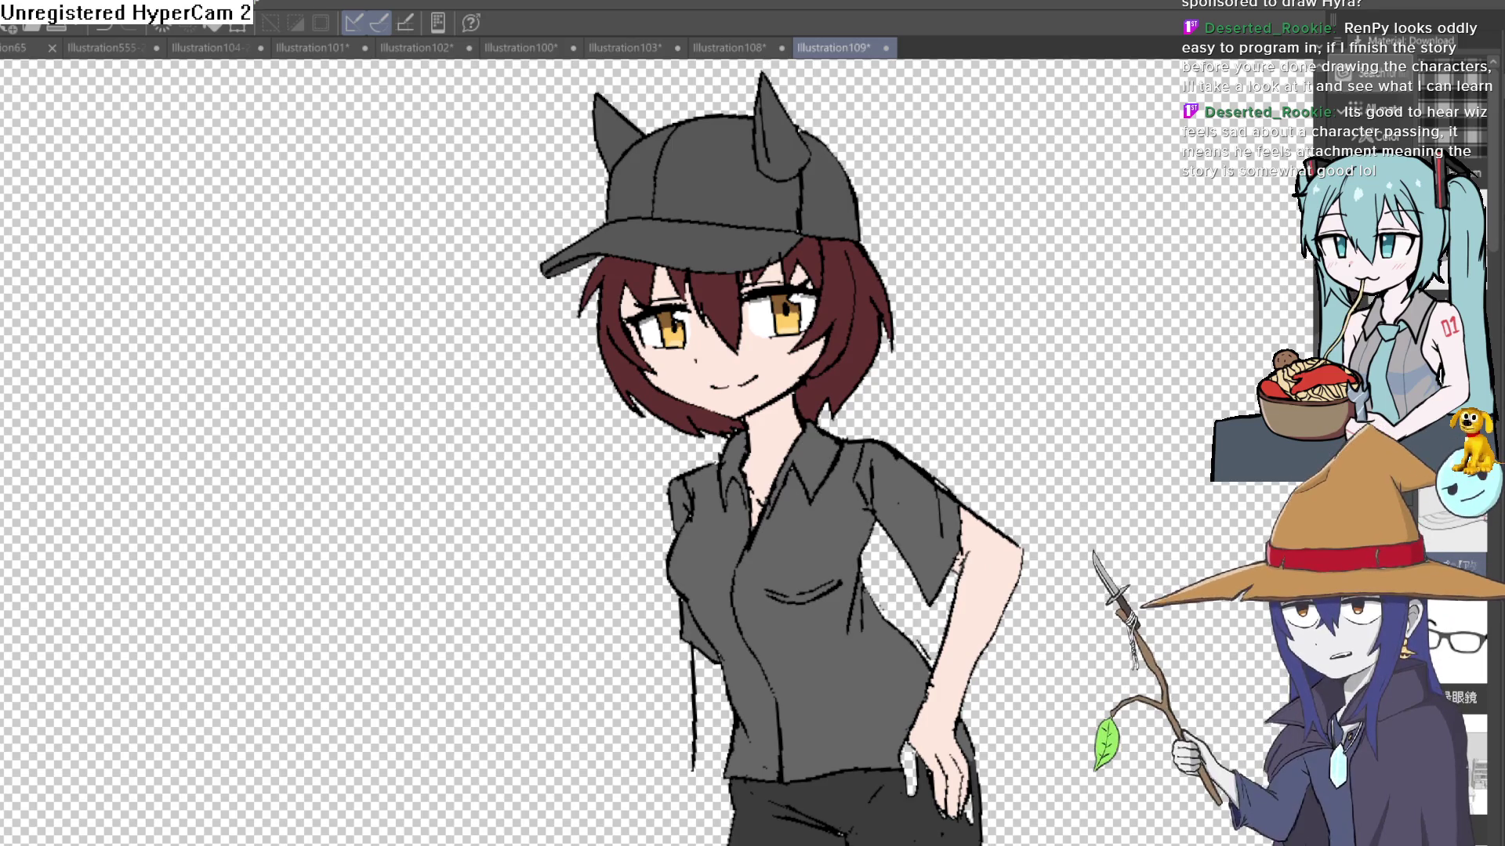
Step: In the Construct 3 layout, drag the cat-girl Sprite2 right to about 1125,314
key(alt+Tab)
scroll(985, 504, down, 3)
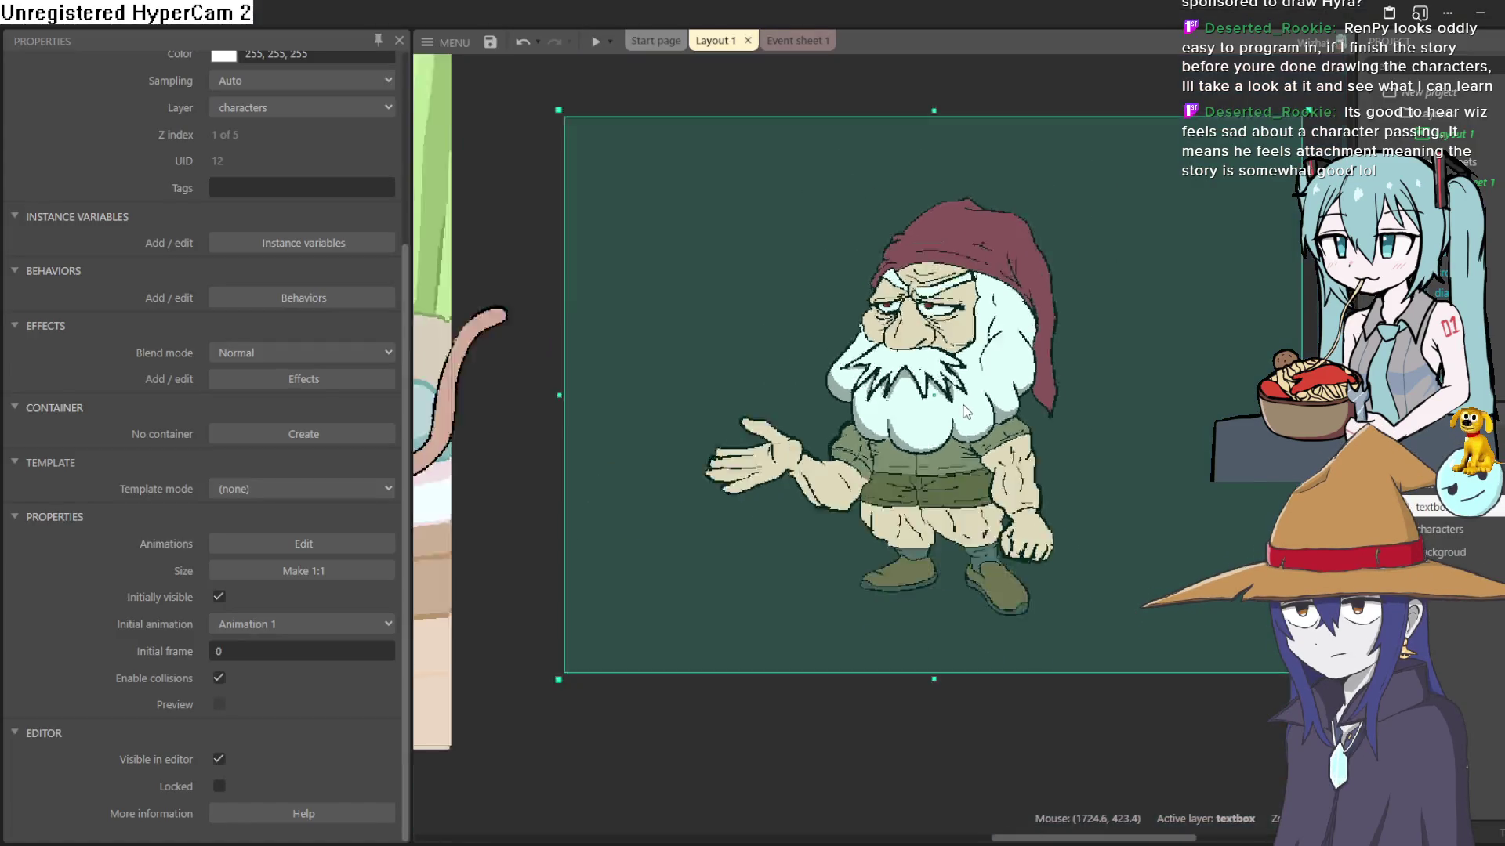
scroll(985, 503, left, 5)
scroll(1019, 525, down, 1)
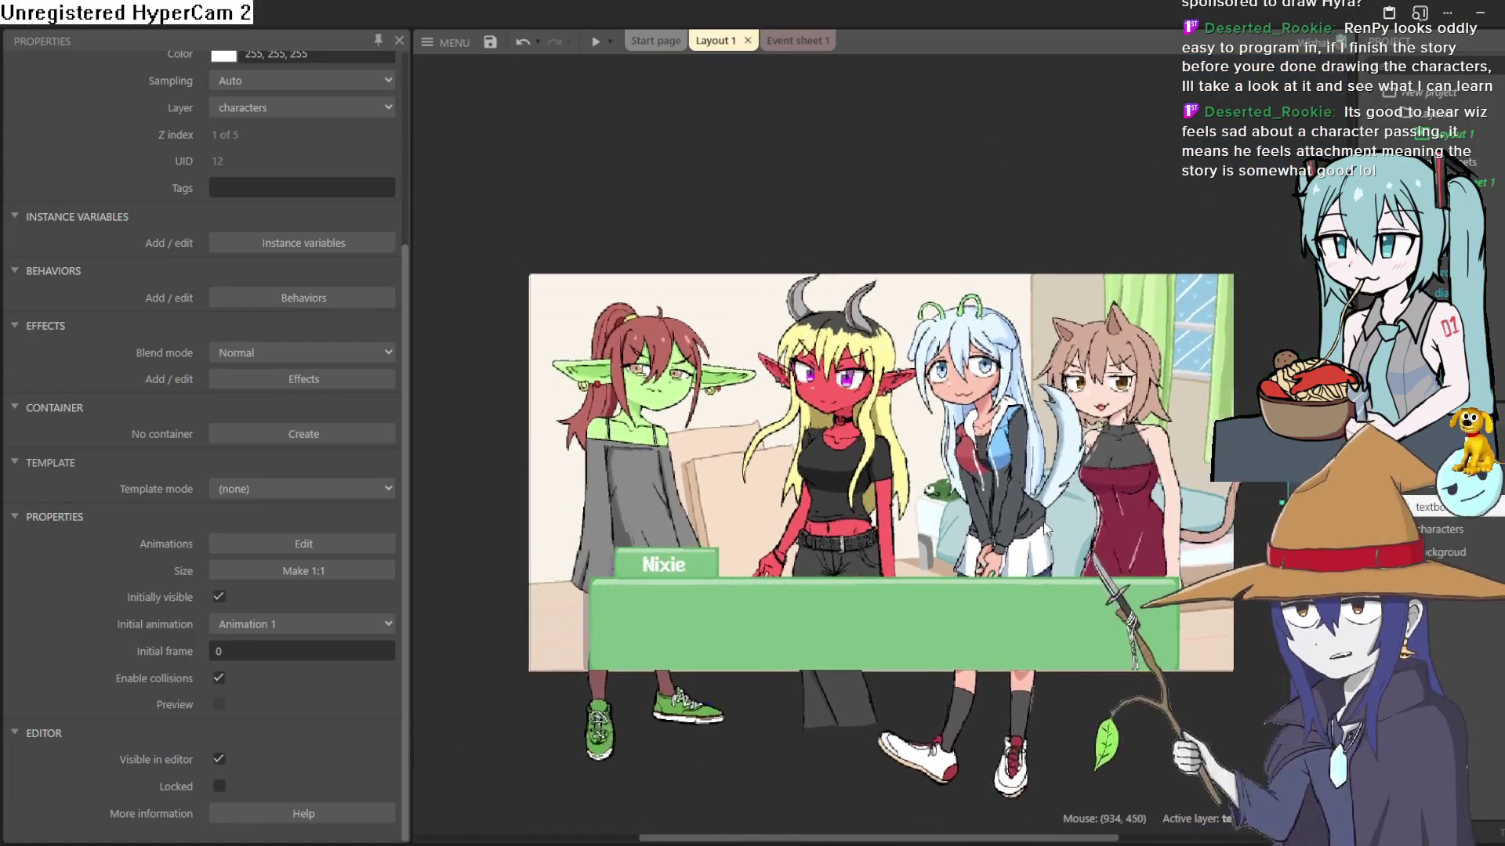
scroll(1070, 547, up, 2)
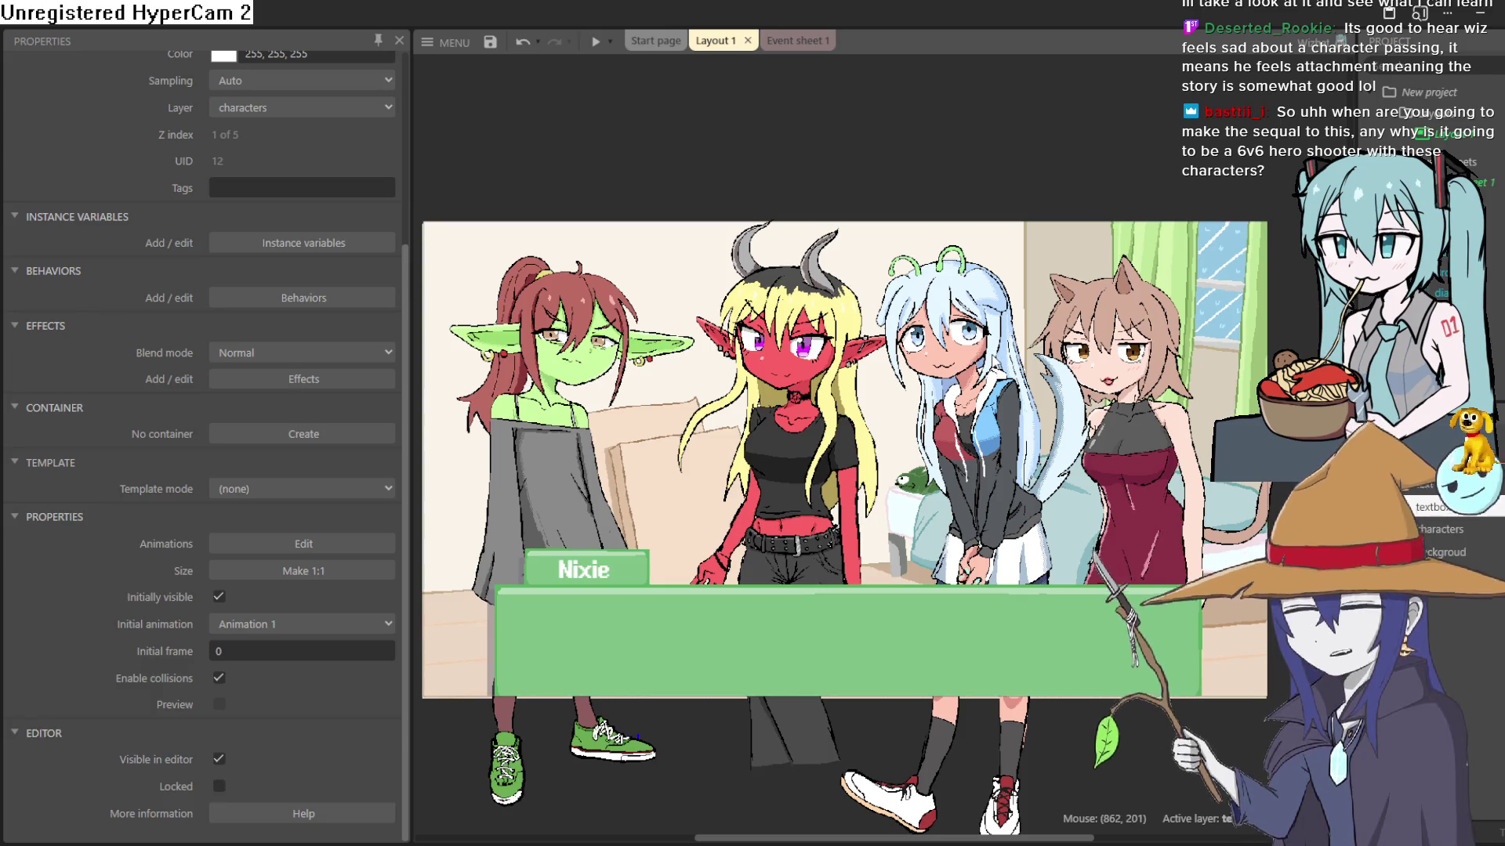
mouse_move(976, 427)
mouse_down()
mouse_move(1216, 499)
mouse_move(1332, 478)
mouse_move(1217, 459)
mouse_move(1296, 310)
mouse_move(1354, 435)
mouse_up()
Step: Respace the blue-haired girl and red demon girl, then preview and close the scene
scroll(848, 625, right, 2)
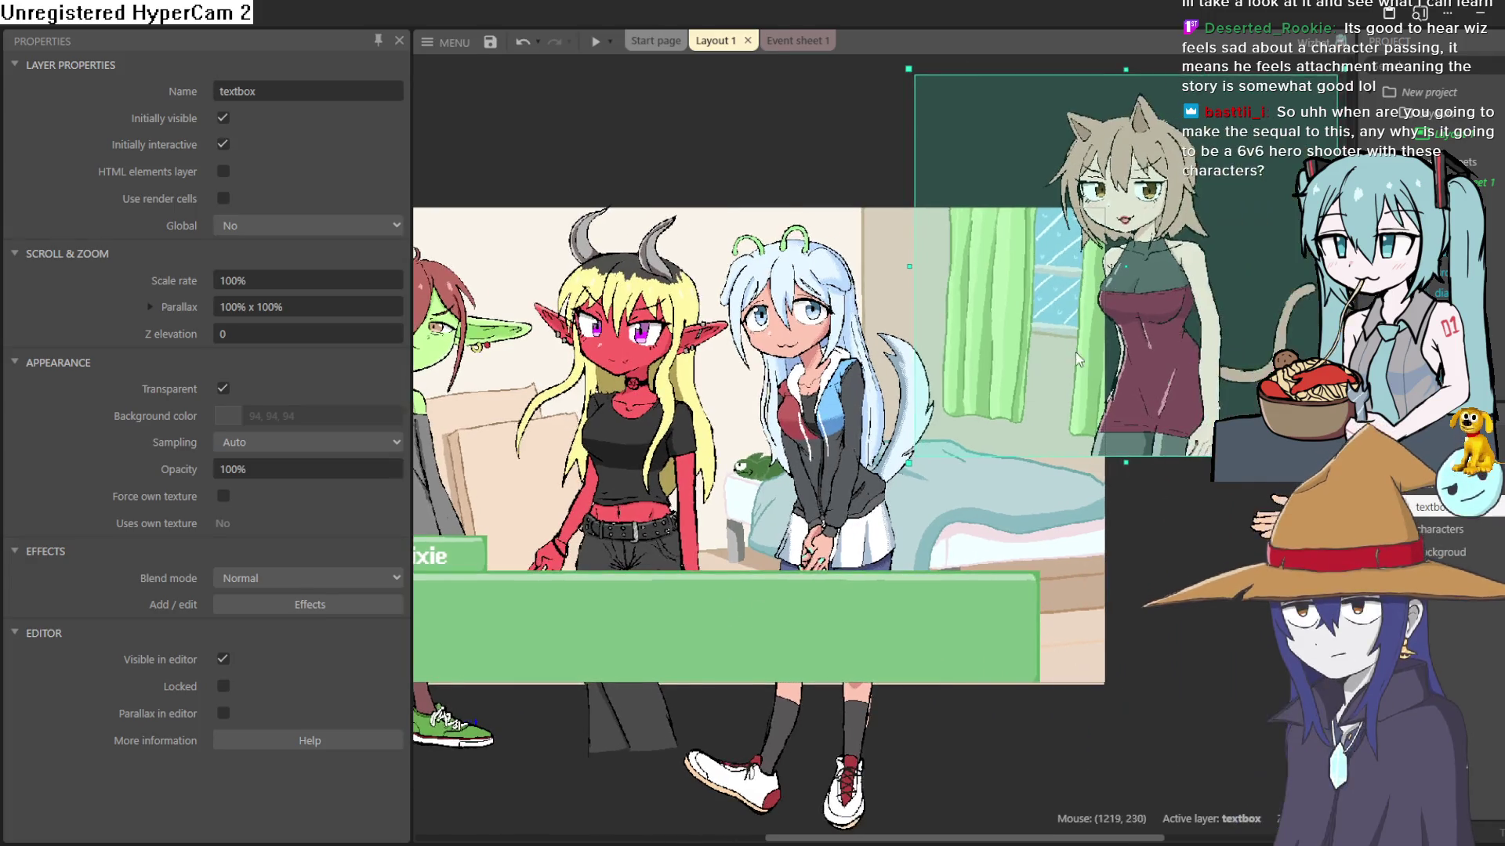
click(1297, 253)
drag(835, 433, 948, 445)
scroll(794, 463, left, 3)
drag(794, 462, 872, 384)
mouse_move(1076, 413)
mouse_down()
mouse_move(683, 381)
mouse_move(1103, 396)
mouse_up()
drag(882, 324, 846, 346)
click(593, 46)
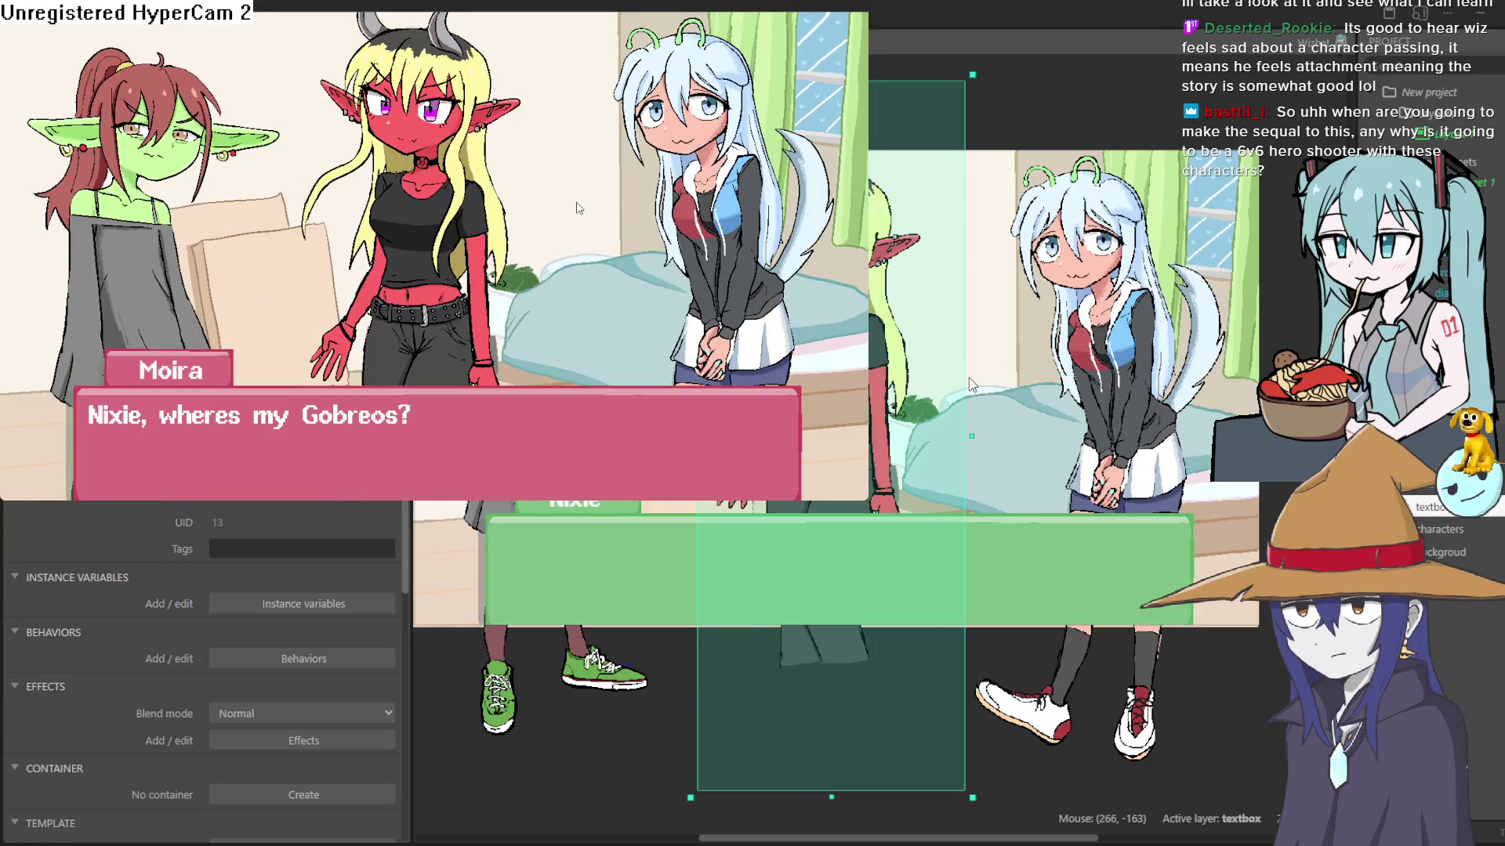
click(1316, 111)
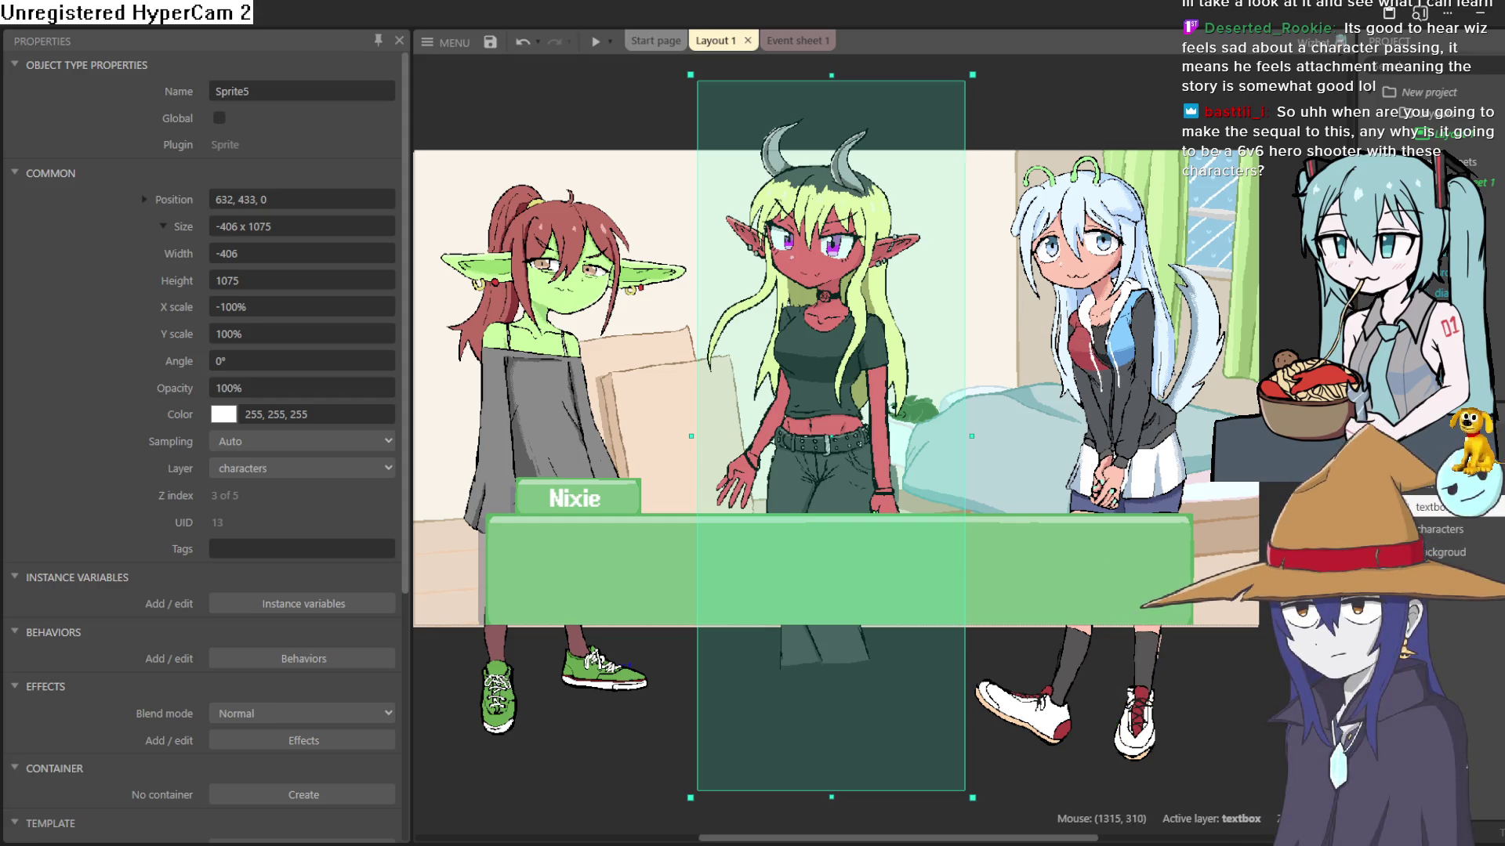
Step: Push the cat-girl Sprite2 beyond the layout's top-right to about 1614,-113
click(1287, 206)
scroll(1129, 465, down, 3)
scroll(1129, 465, right, 3)
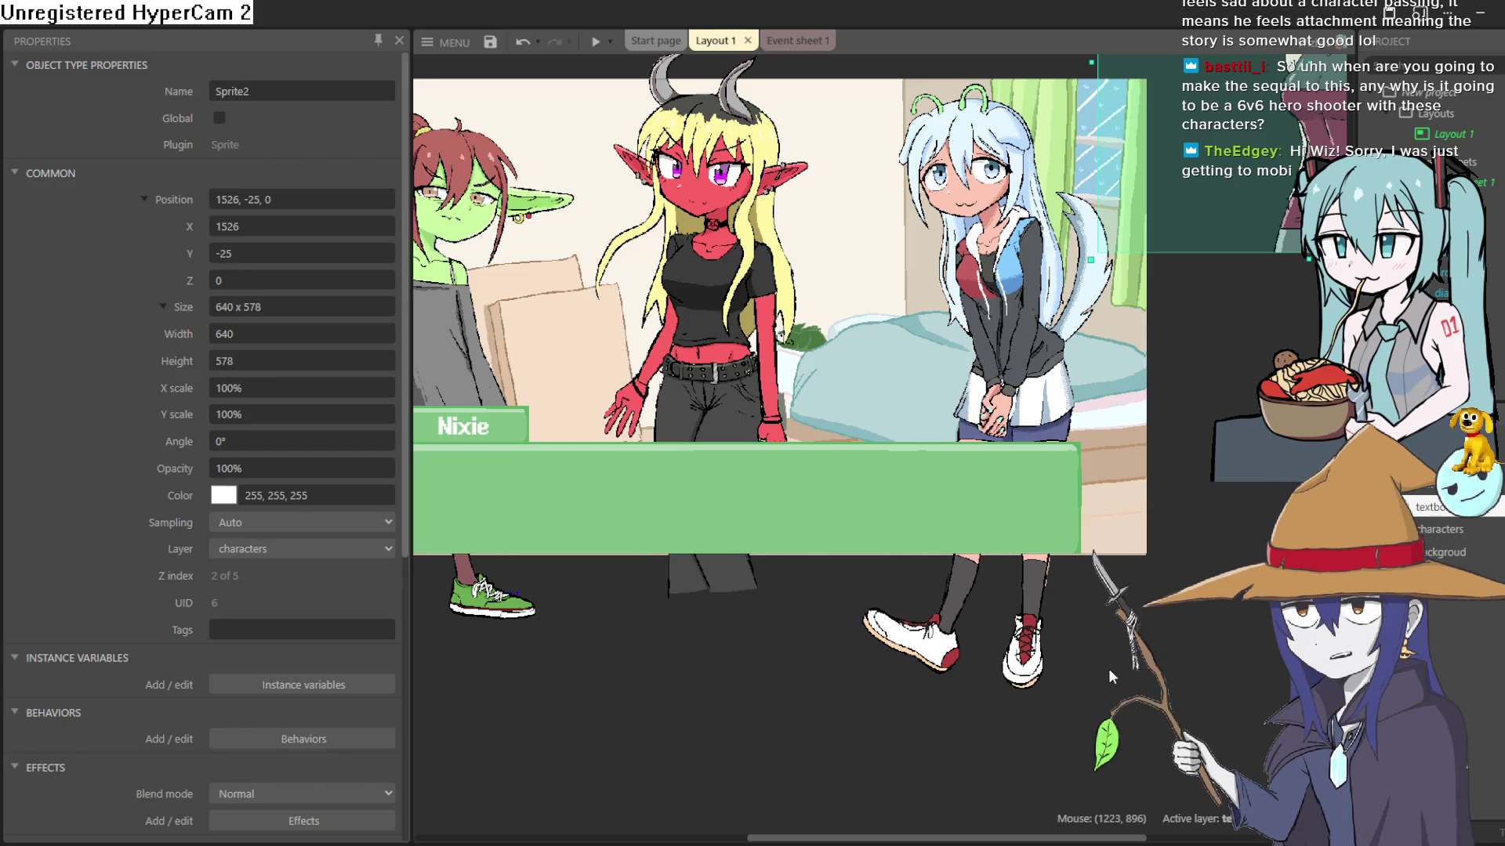
scroll(1111, 675, up, 2)
scroll(1111, 676, right, 2)
mouse_move(1250, 356)
mouse_down()
mouse_move(1309, 298)
mouse_move(1291, 189)
mouse_up()
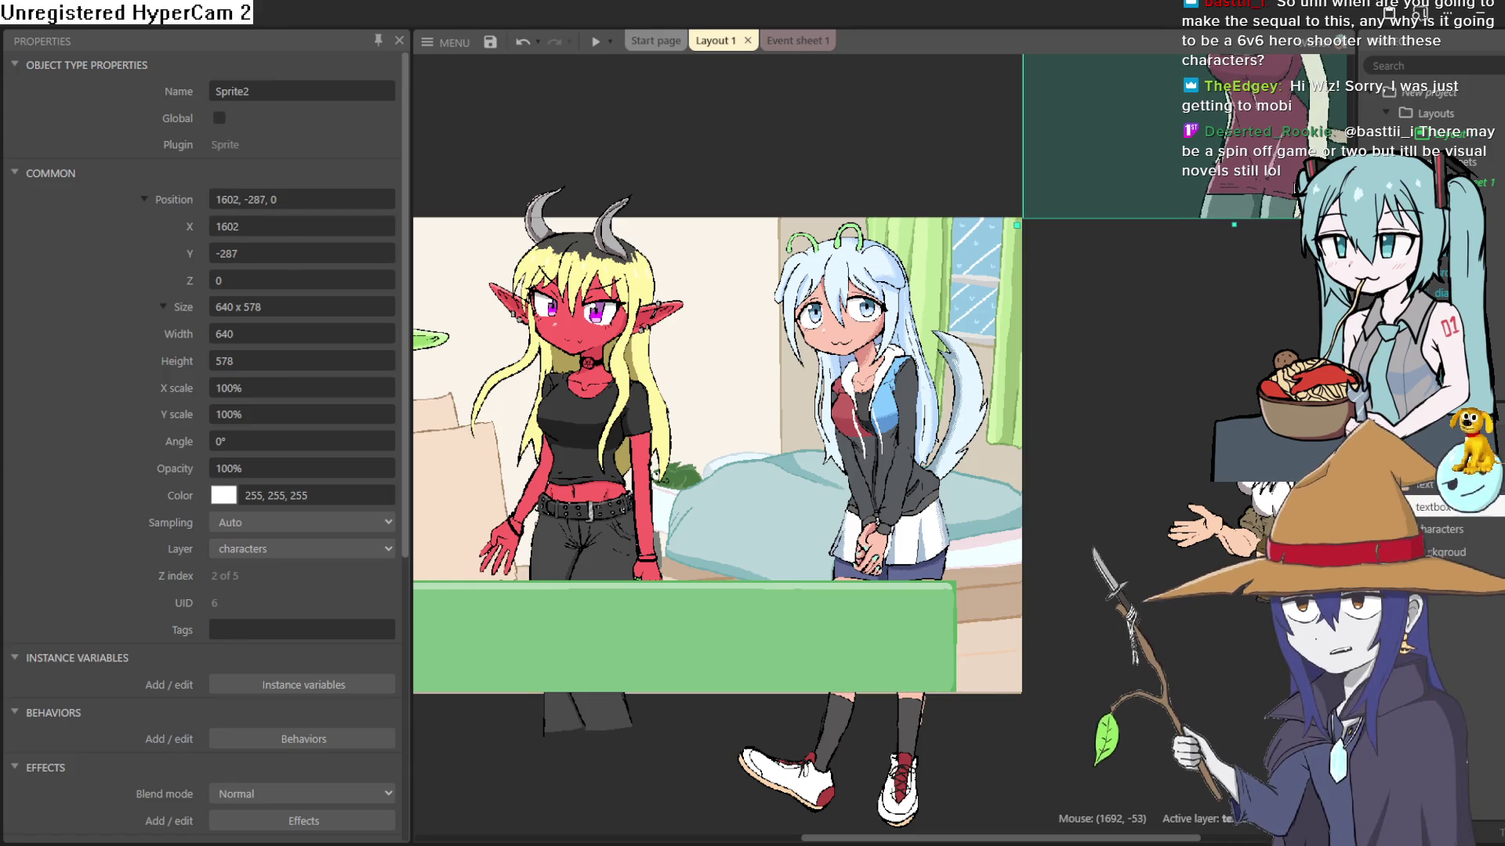
click(1183, 322)
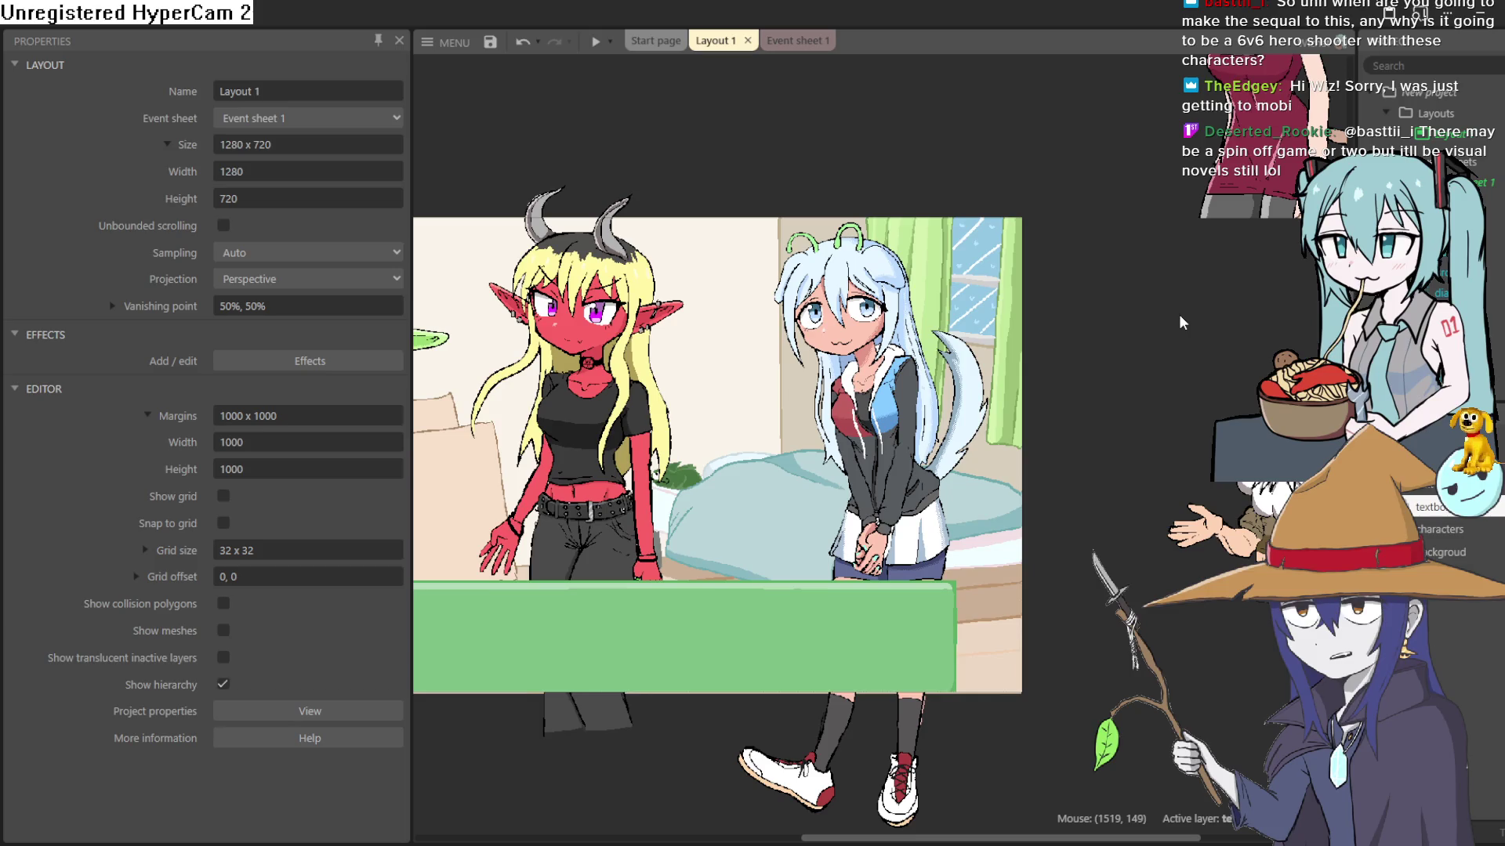
Step: Survey the whole Construct 3 layout, then bring the Clip Studio Paint drawing back to front
drag(1128, 459, 1209, 437)
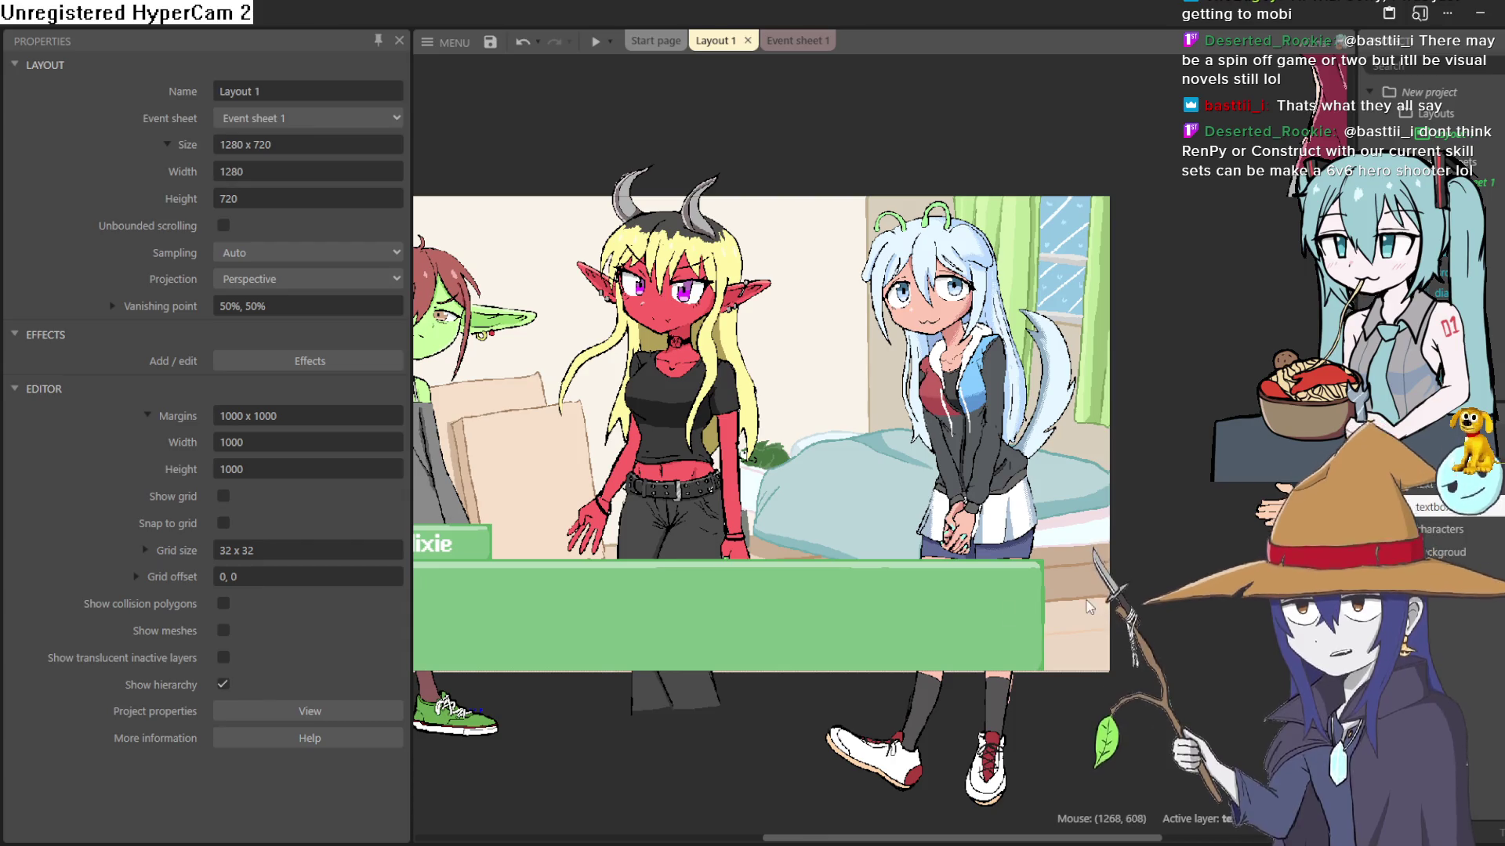
scroll(868, 547, left, 1)
drag(868, 546, 959, 566)
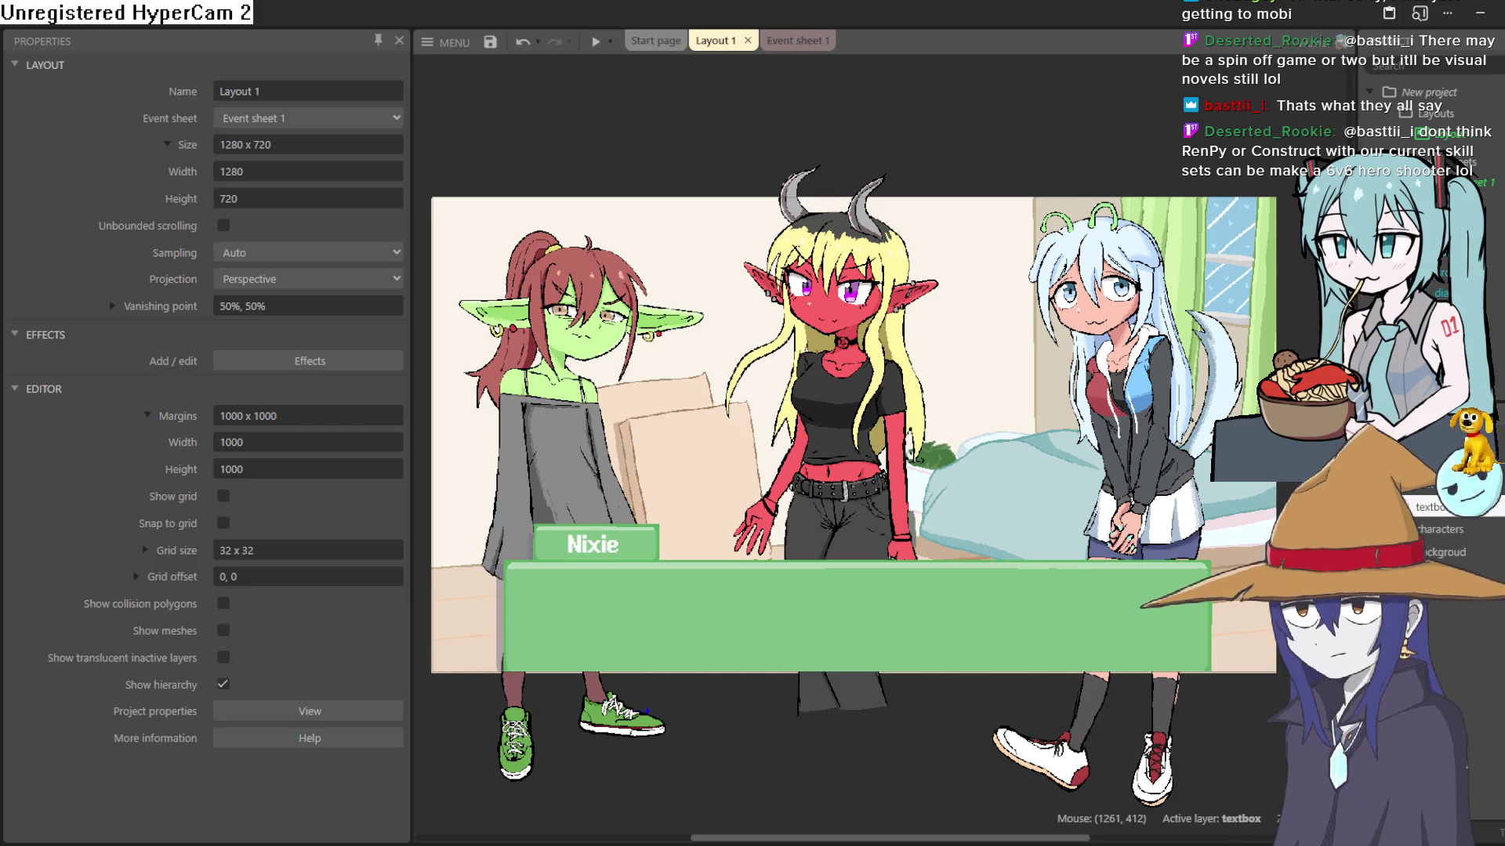
scroll(1264, 469, up, 2)
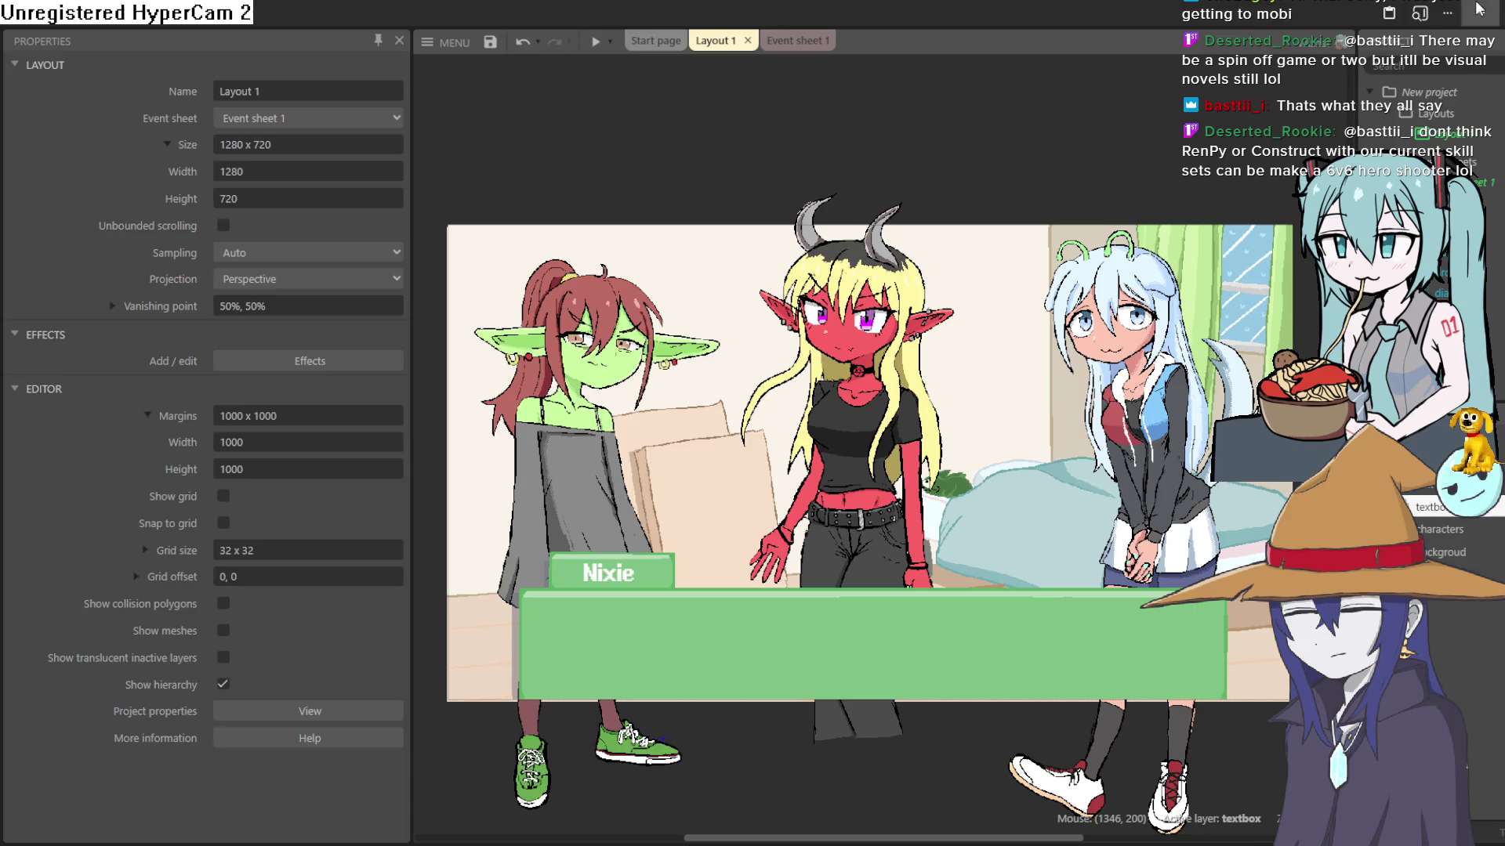
click(1479, 10)
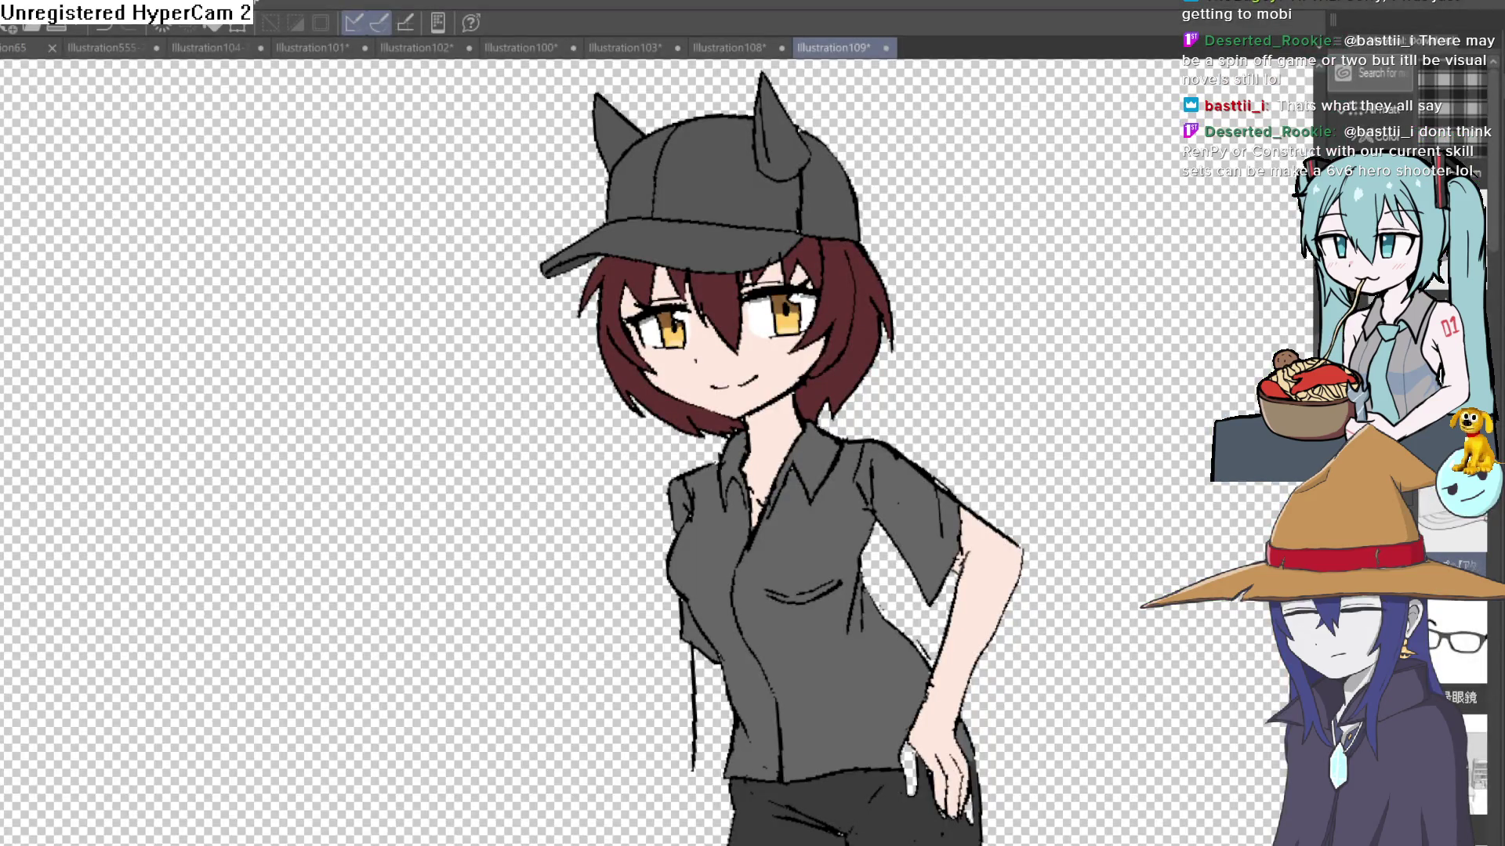
drag(1000, 354, 926, 334)
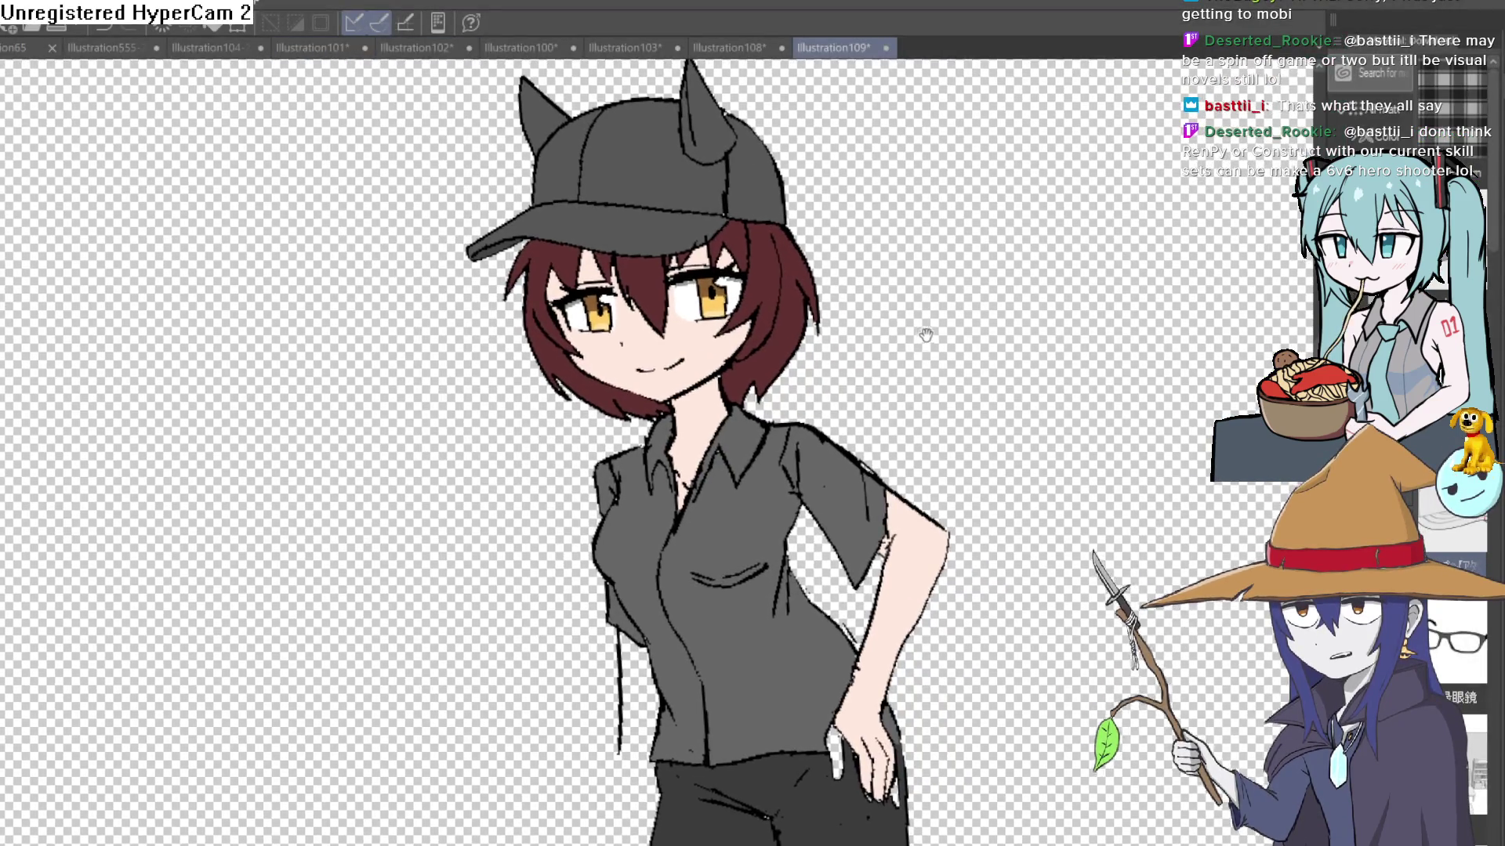
scroll(901, 392, up, 4)
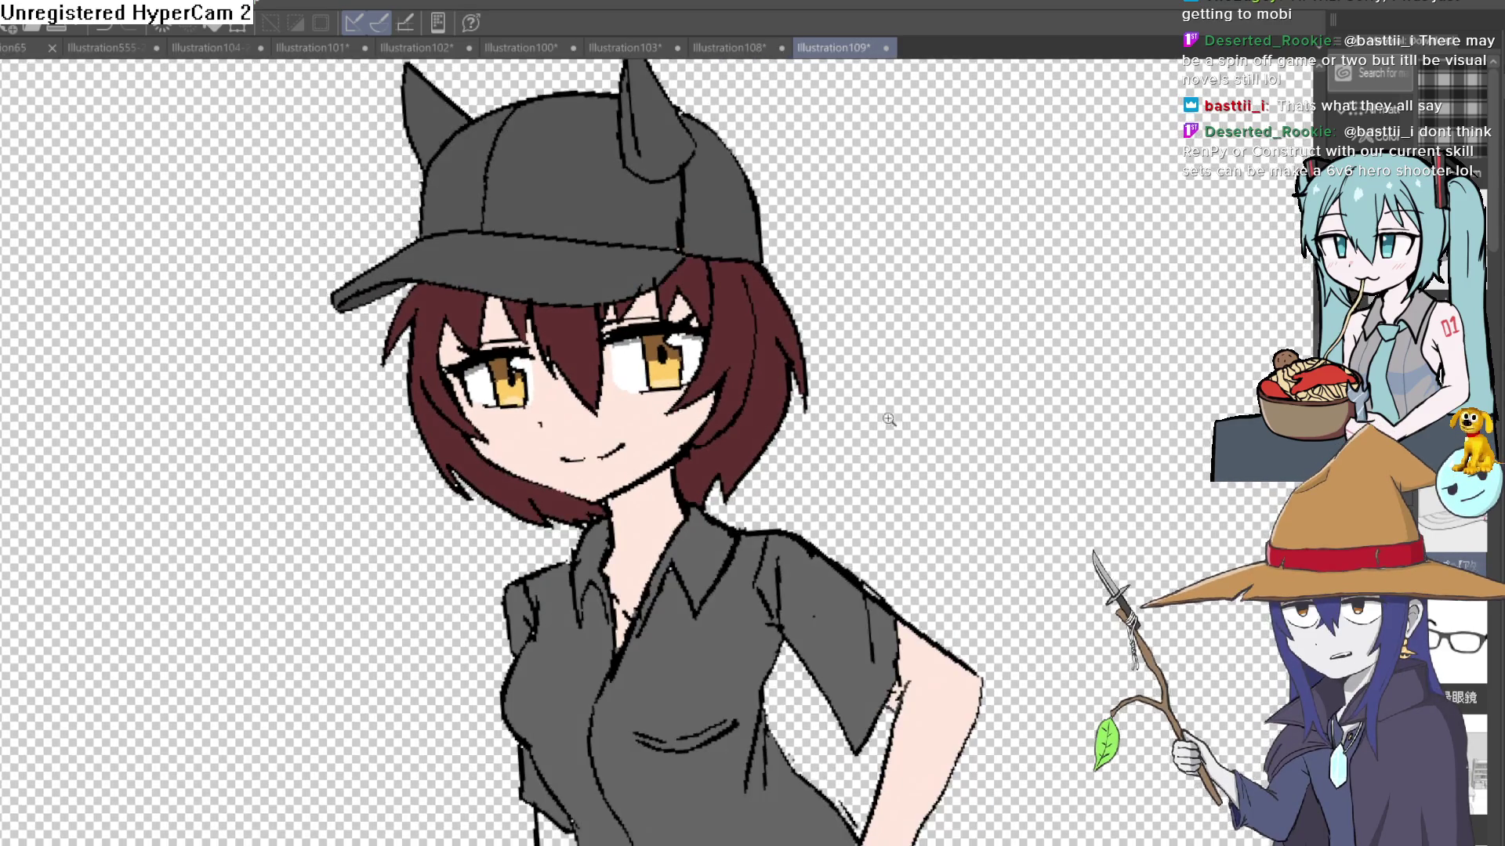
key(h)
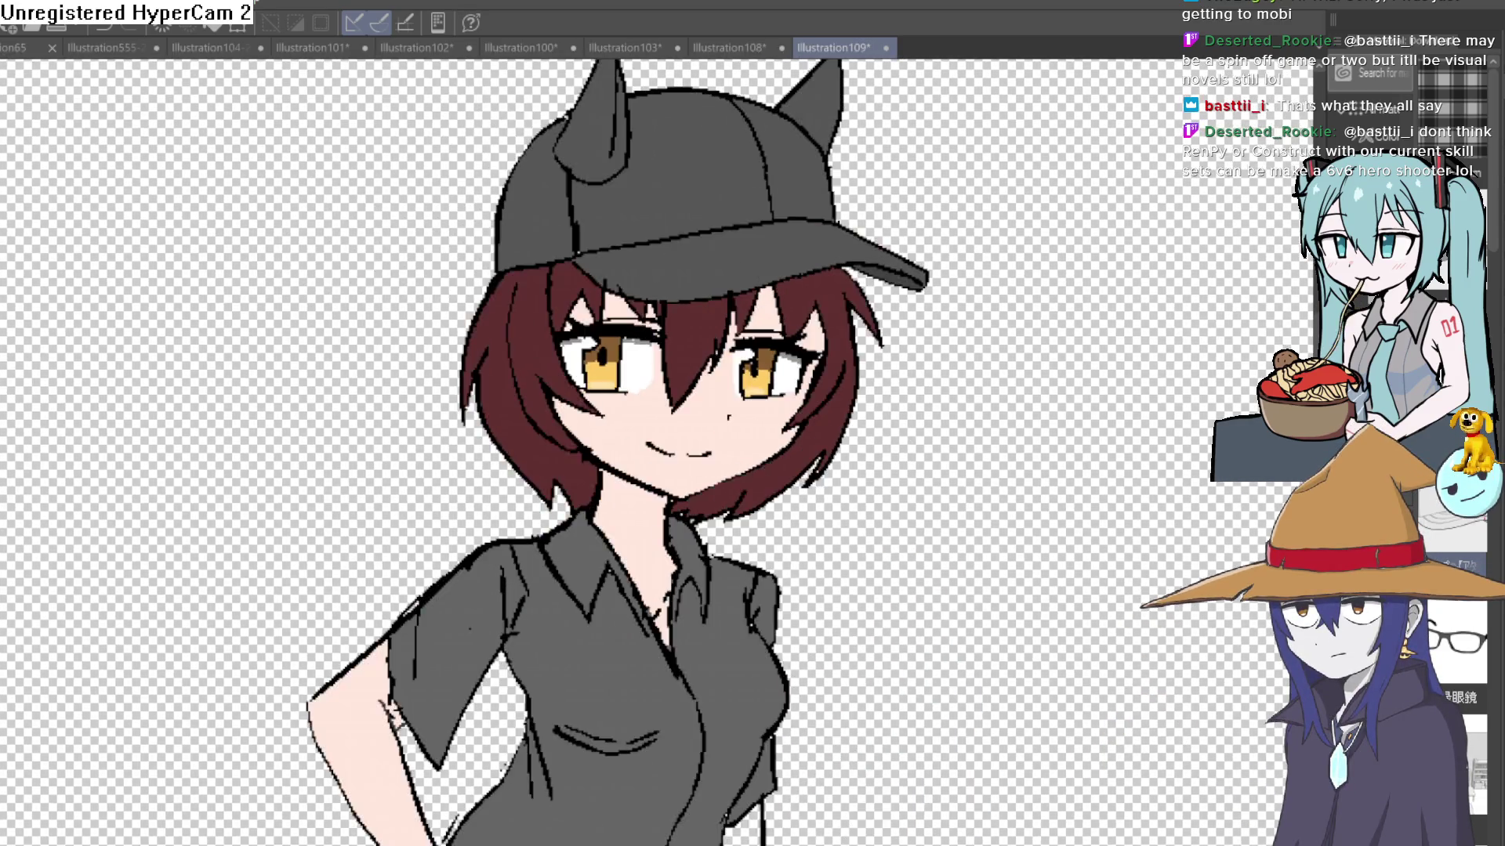
key(h)
key(h)
key(h)
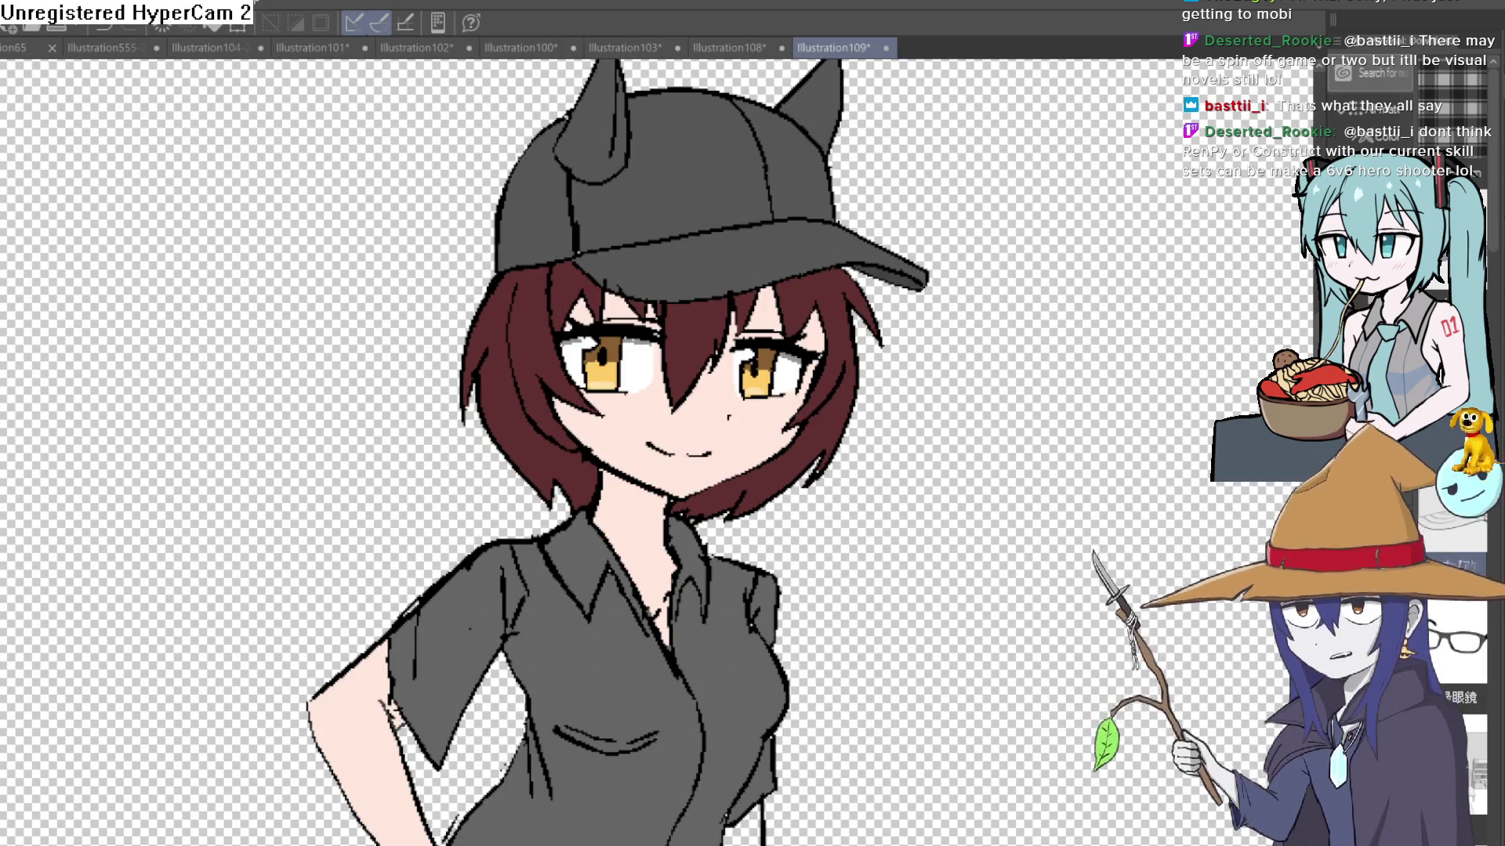
key(h)
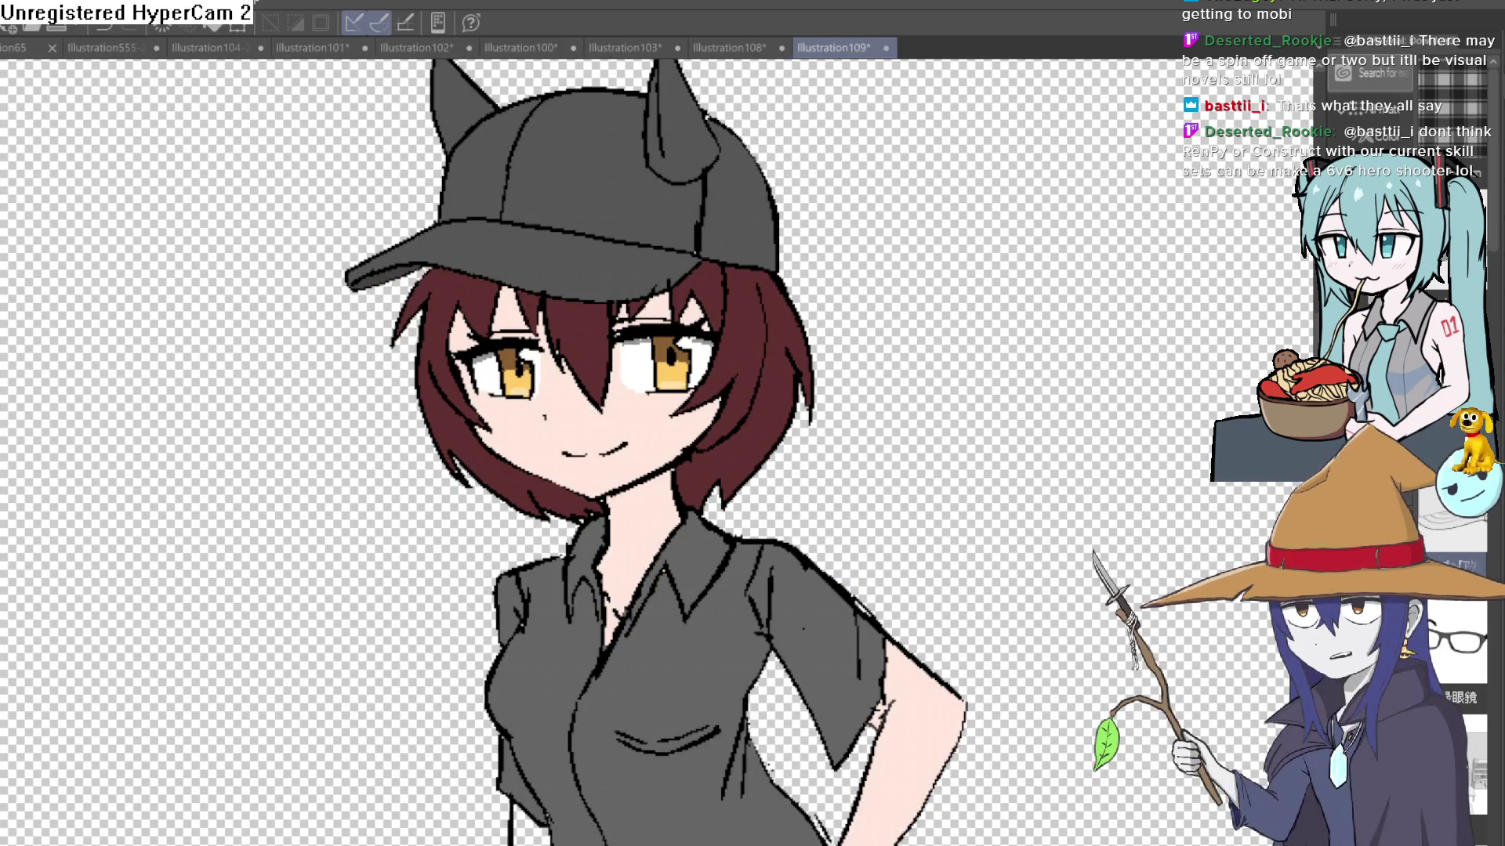
key(h)
key(h)
key(h)
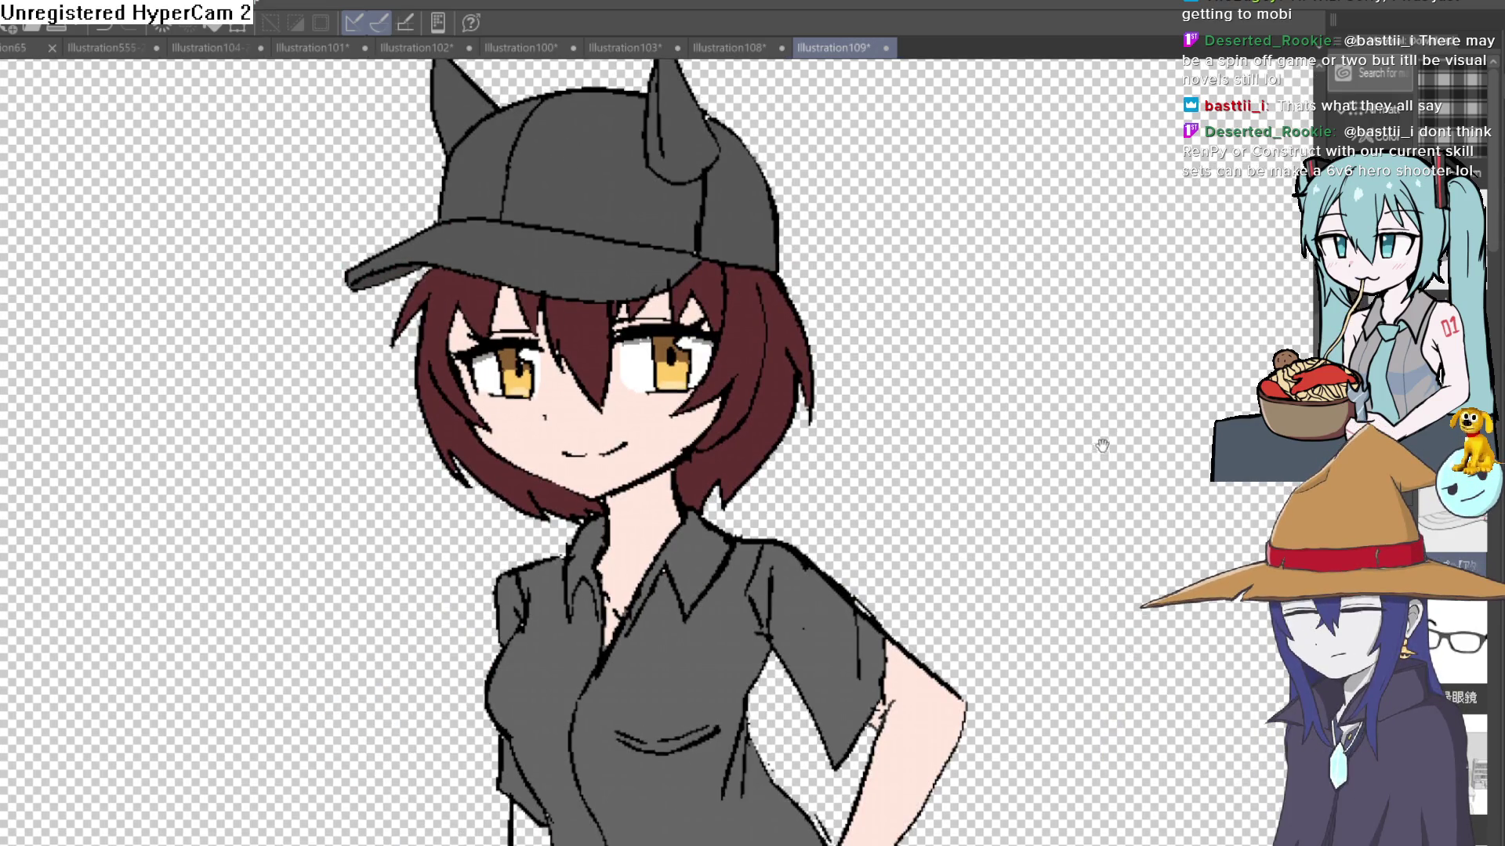
mouse_move(1102, 446)
mouse_down()
mouse_move(1051, 379)
mouse_move(1070, 373)
mouse_move(1038, 169)
mouse_up()
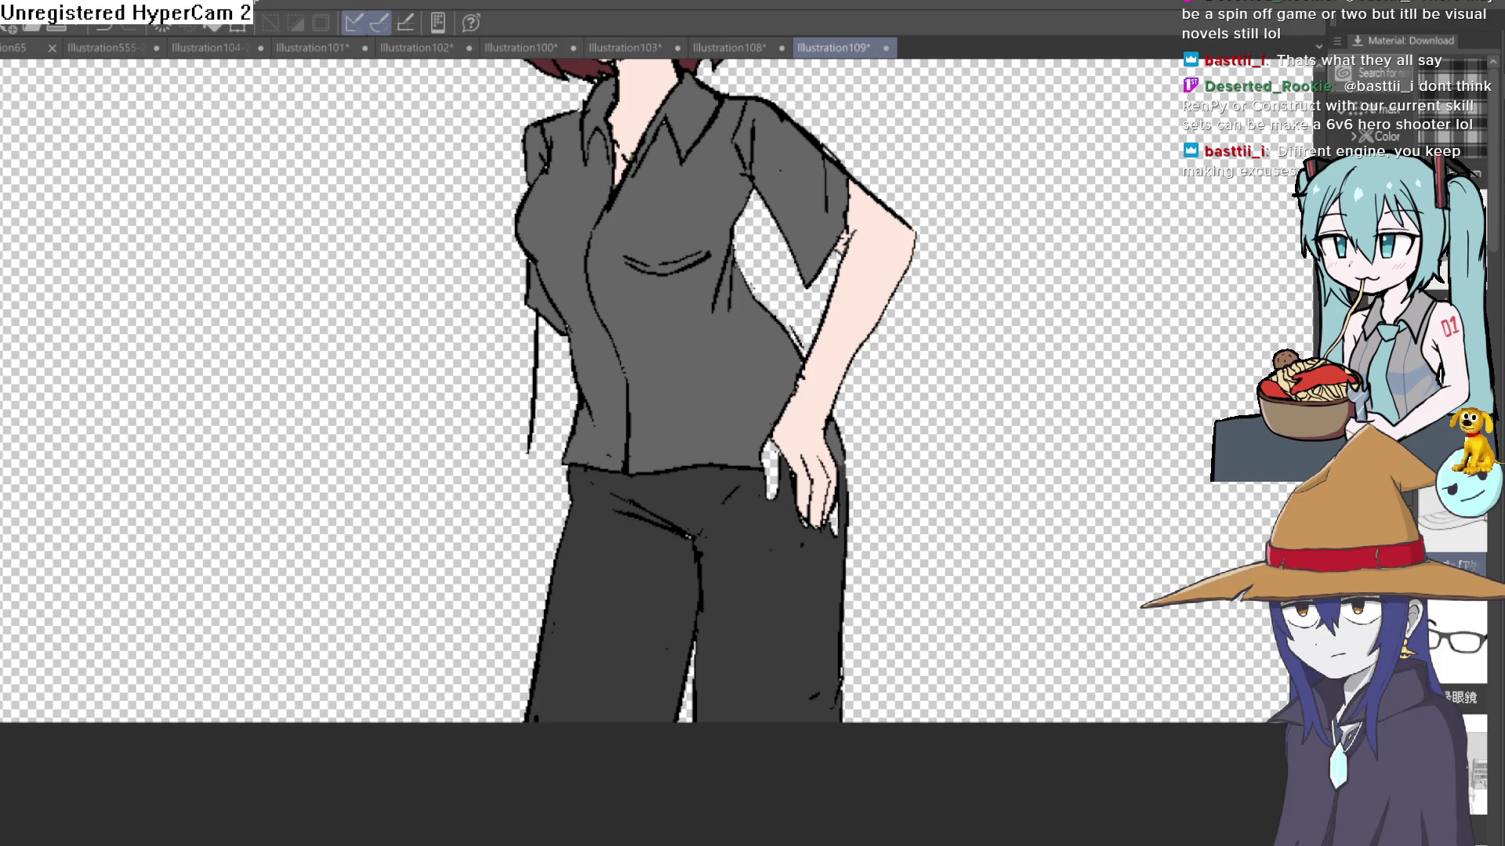
Step: Undo a stray stroke and ink a thicker left shirt outline down to the hip
drag(964, 525, 1054, 439)
key(ctrl+z)
scroll(536, 467, up, 3)
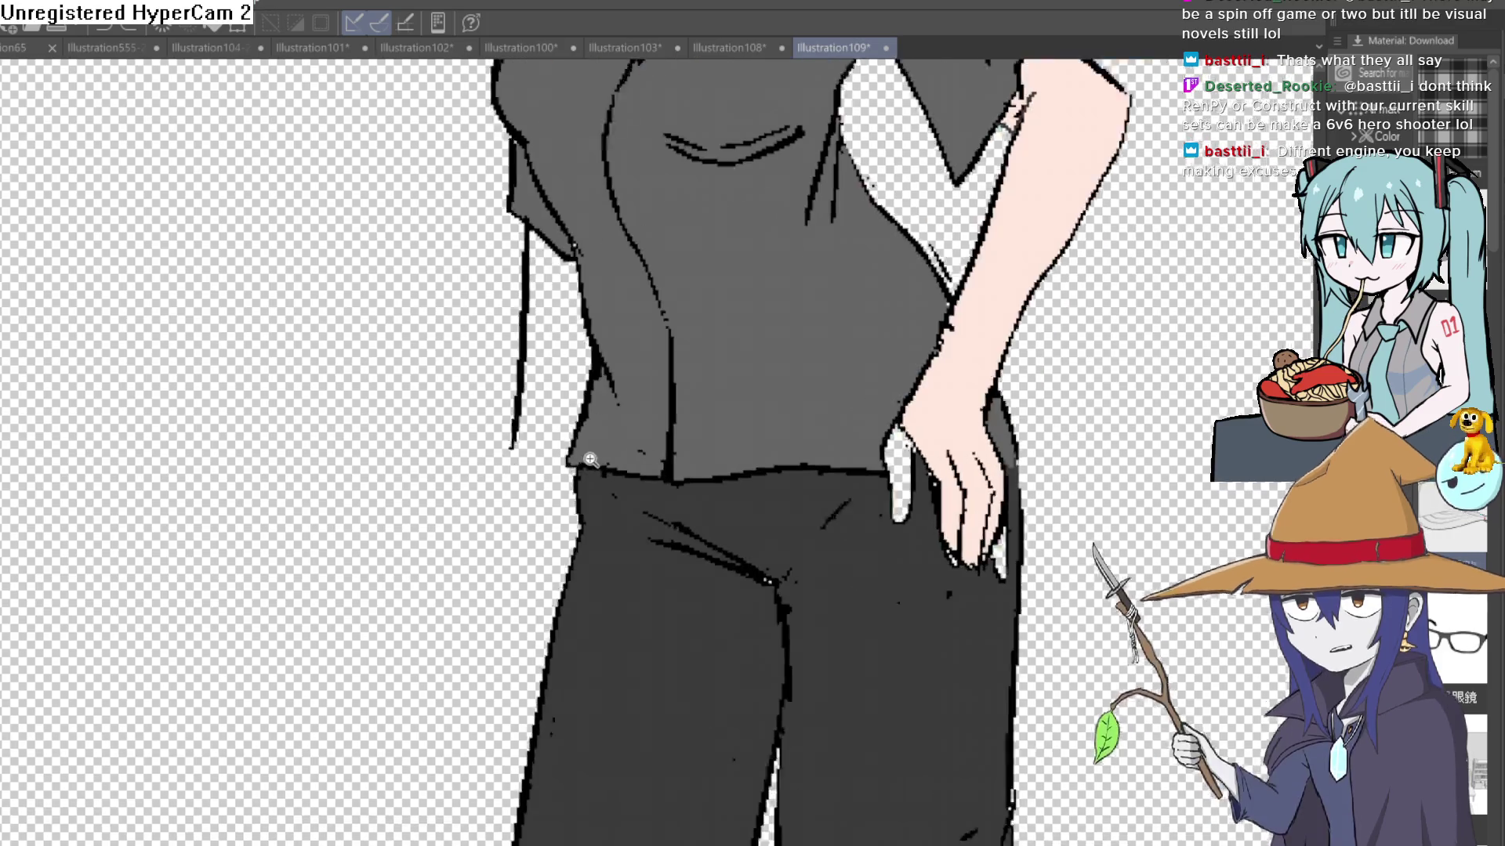
drag(493, 447, 486, 484)
drag(499, 258, 501, 416)
drag(502, 360, 482, 642)
drag(558, 552, 558, 348)
mouse_move(495, 414)
mouse_down()
mouse_move(459, 558)
mouse_move(480, 643)
mouse_move(501, 623)
mouse_up()
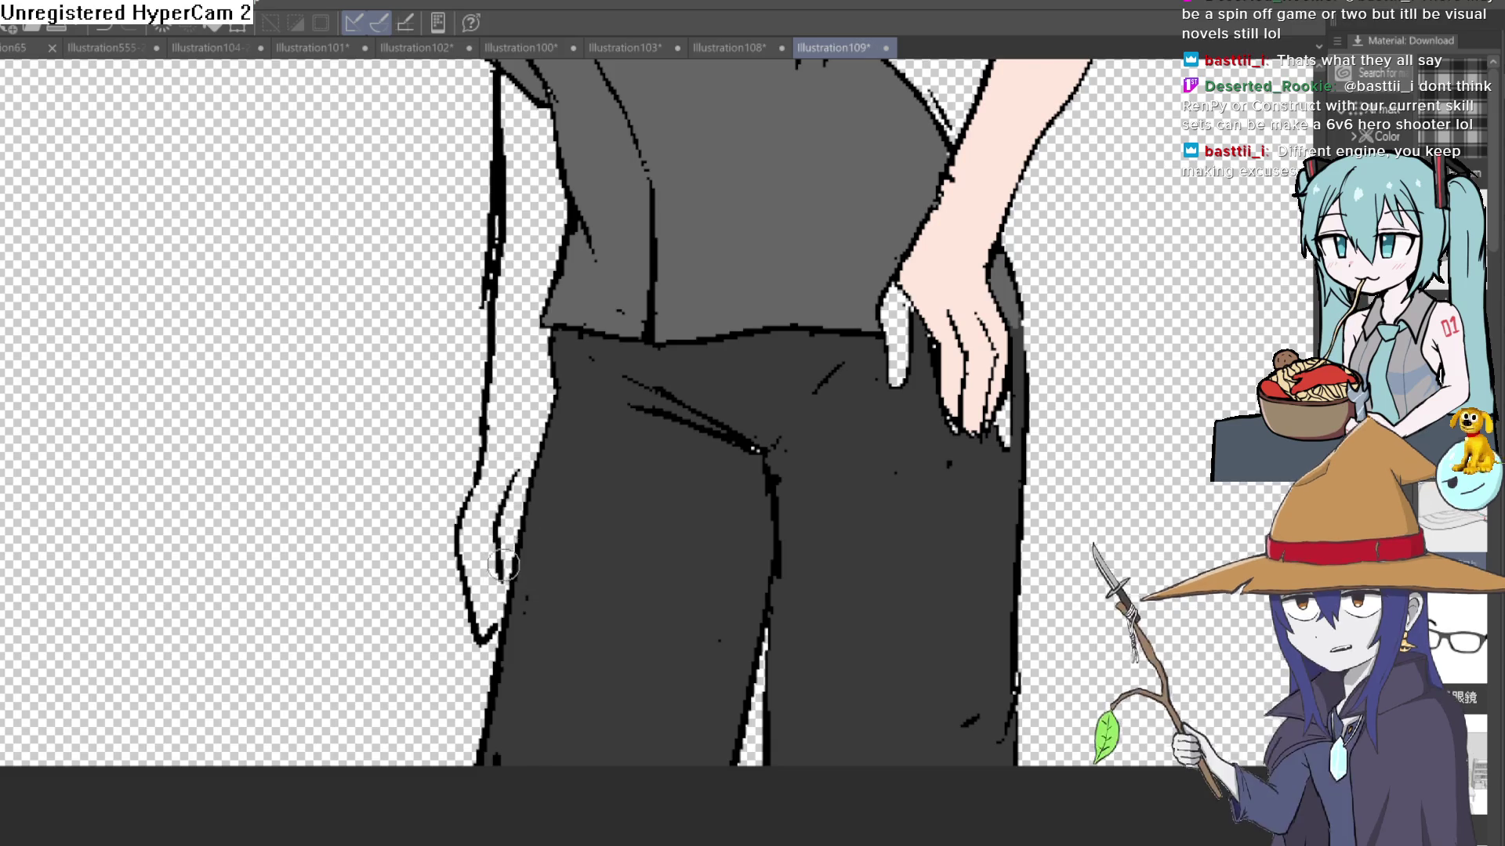
drag(718, 497, 647, 712)
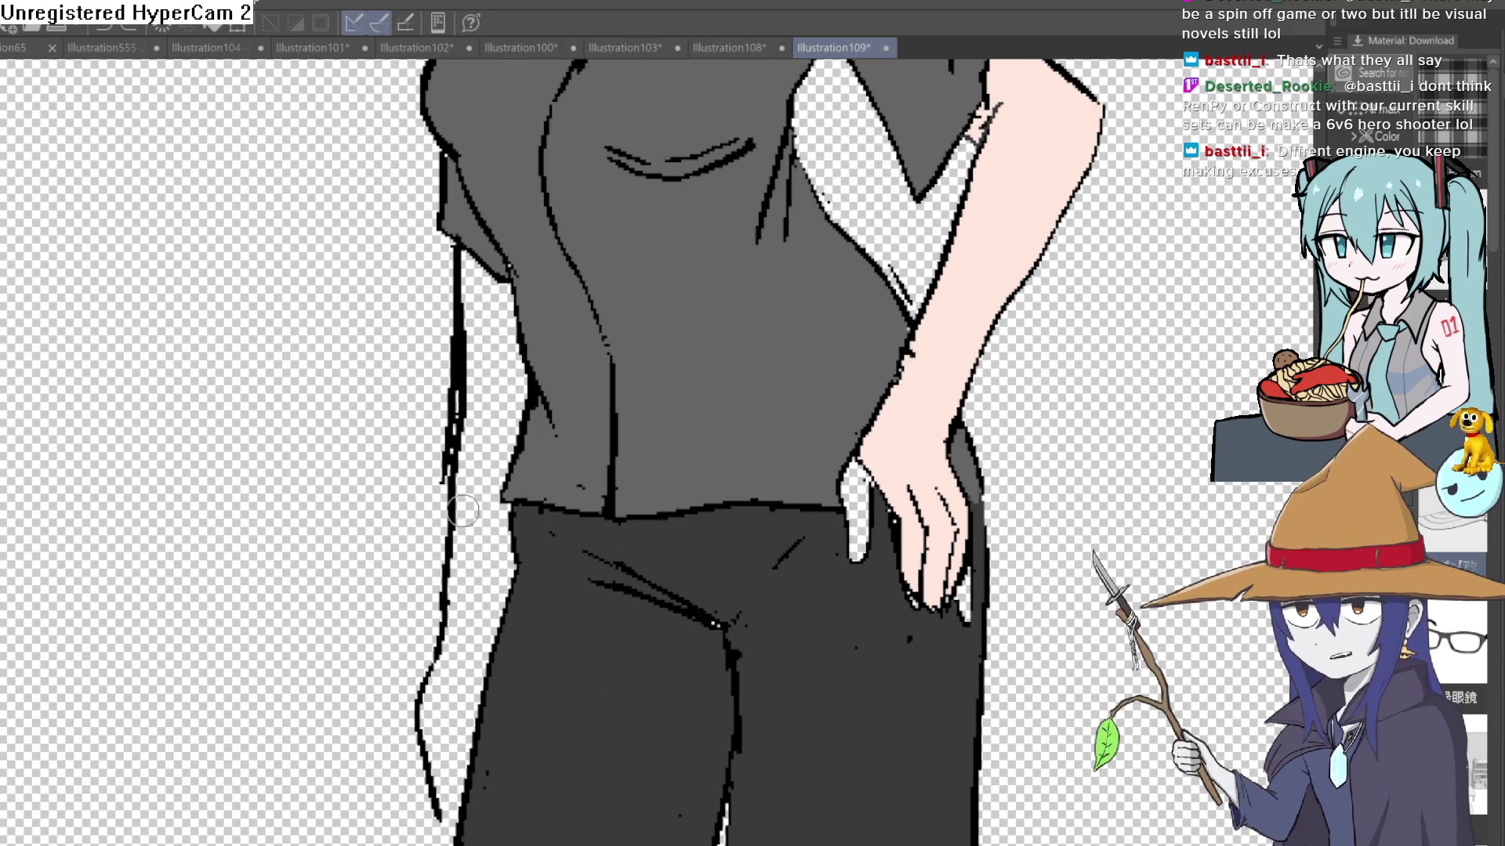
drag(459, 506, 440, 658)
Step: Erase excess hip ink, the rough shirt edge and stray marks left of the trousers
mouse_move(451, 535)
mouse_down()
mouse_move(443, 392)
mouse_move(462, 376)
mouse_up()
scroll(788, 420, down, 4)
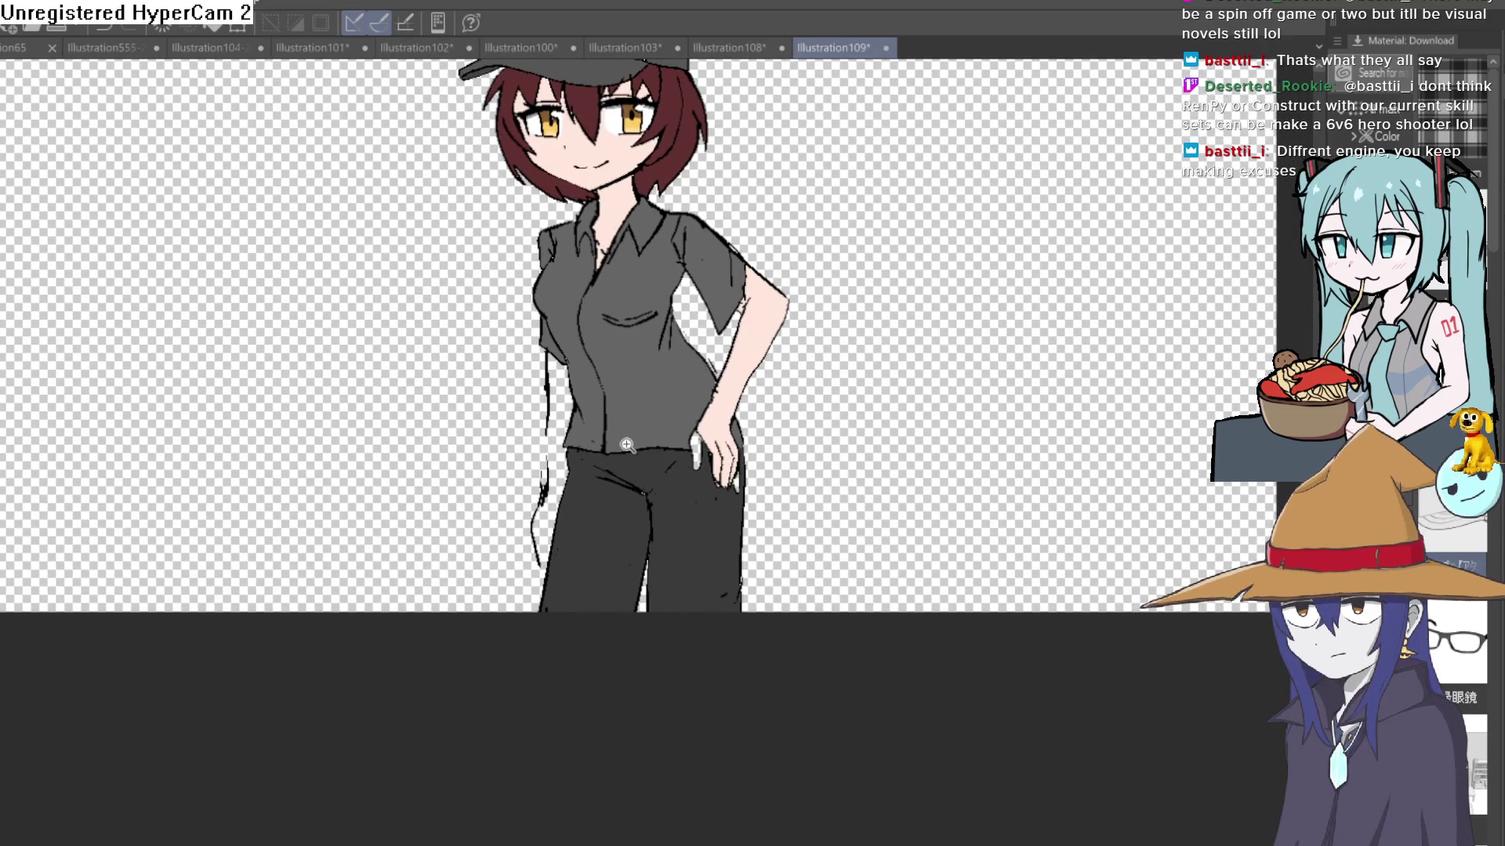
scroll(588, 502, up, 2)
drag(557, 466, 549, 277)
drag(557, 446, 535, 564)
drag(592, 407, 540, 583)
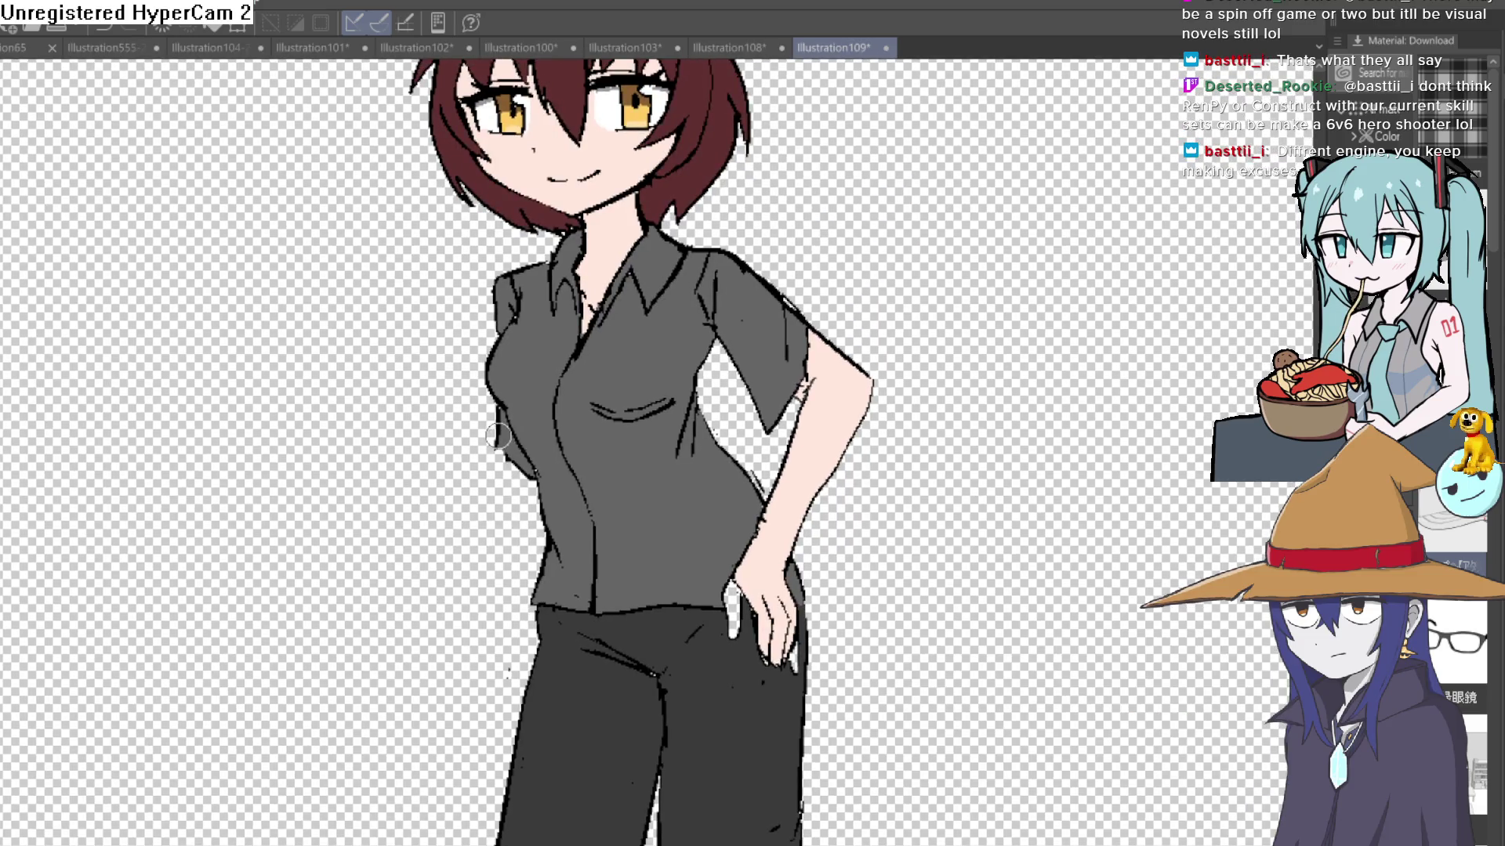
mouse_move(498, 436)
mouse_down()
mouse_move(522, 471)
mouse_move(500, 725)
mouse_up()
key(ctrl+z)
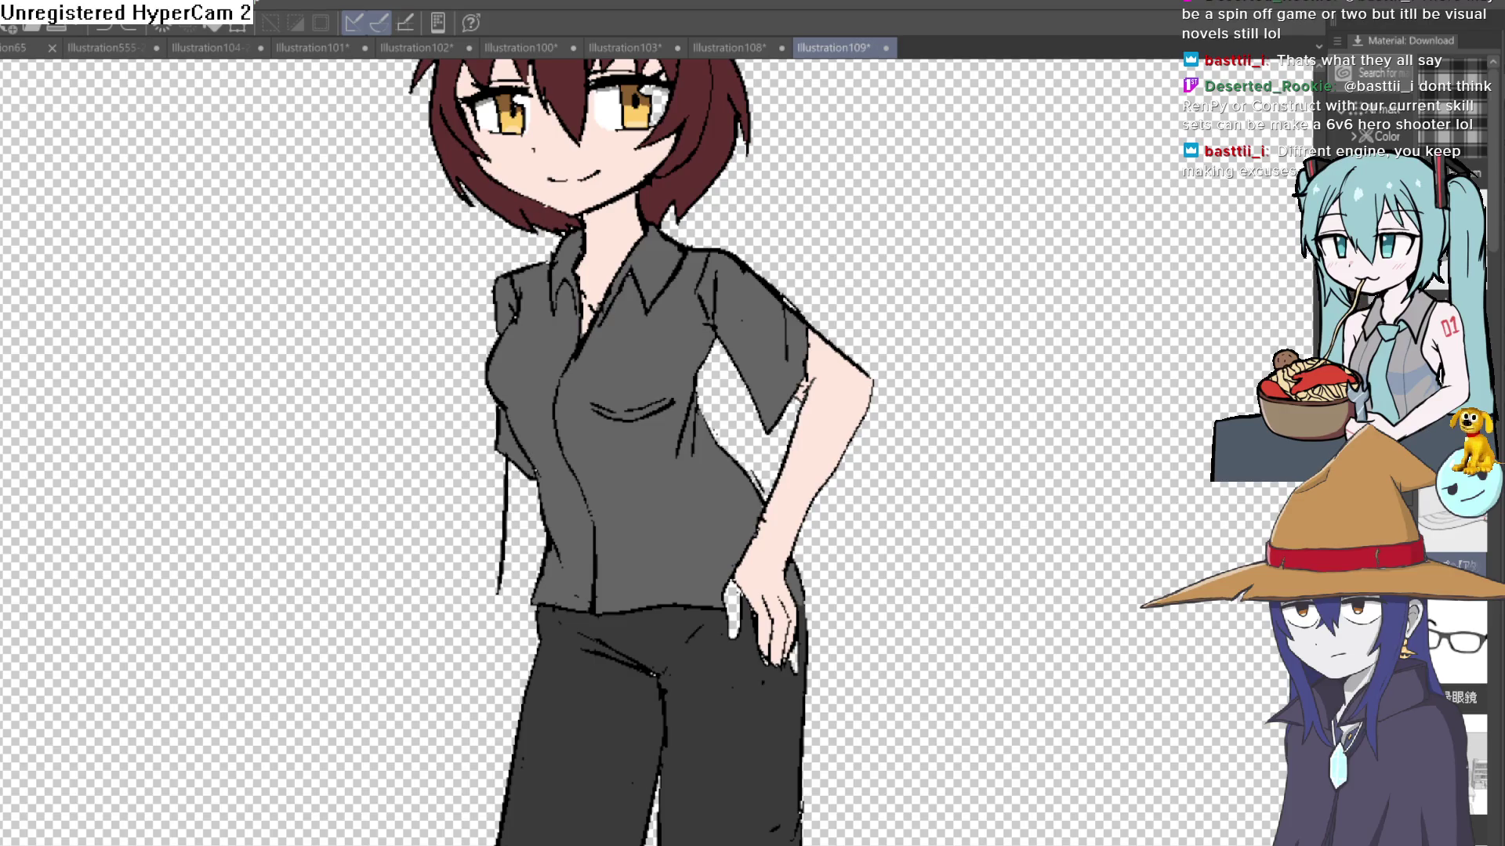
scroll(1004, 627, down, 2)
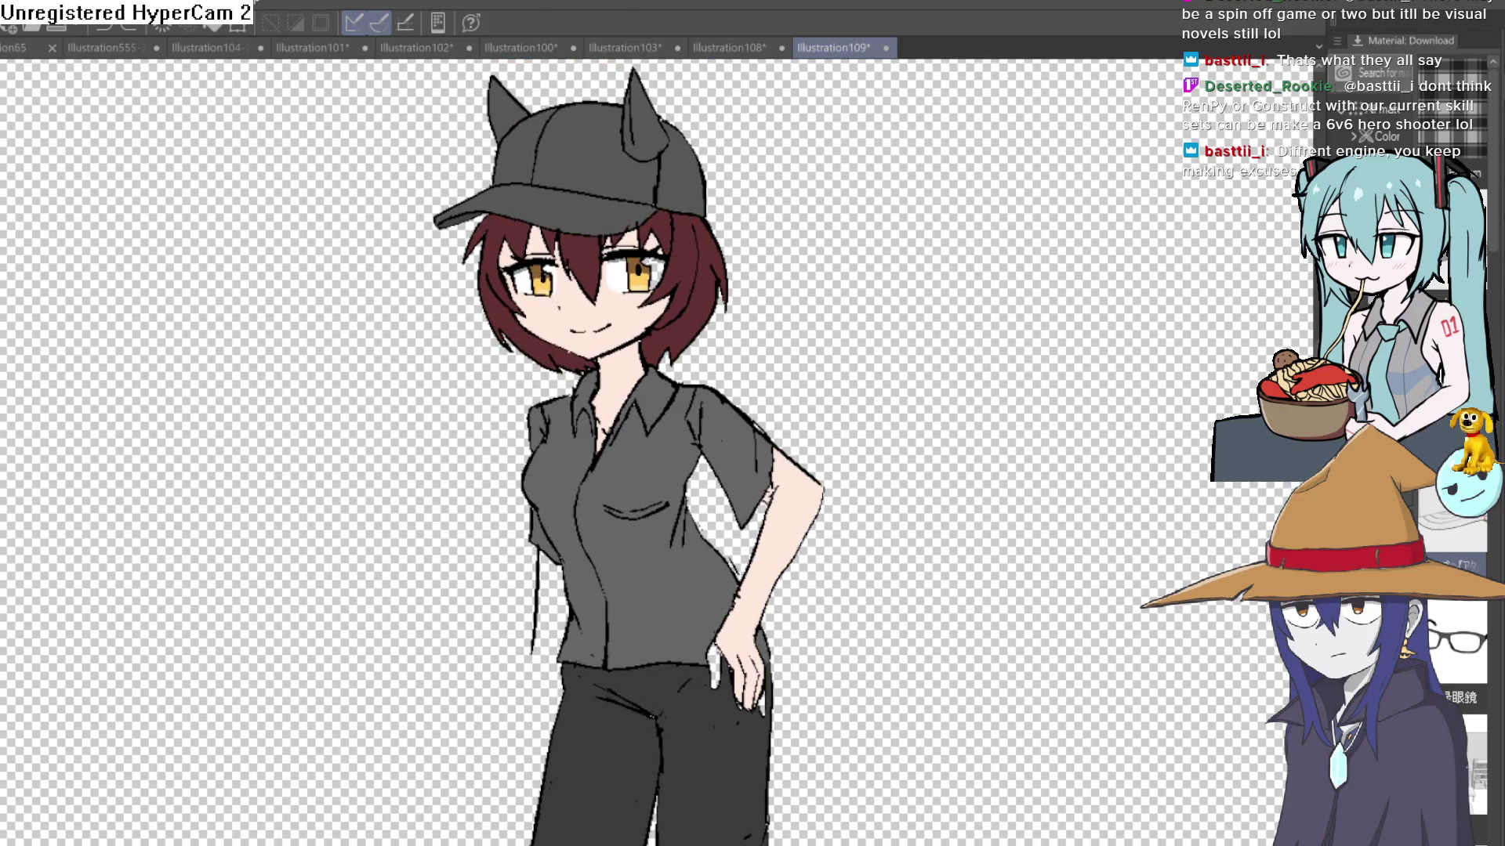
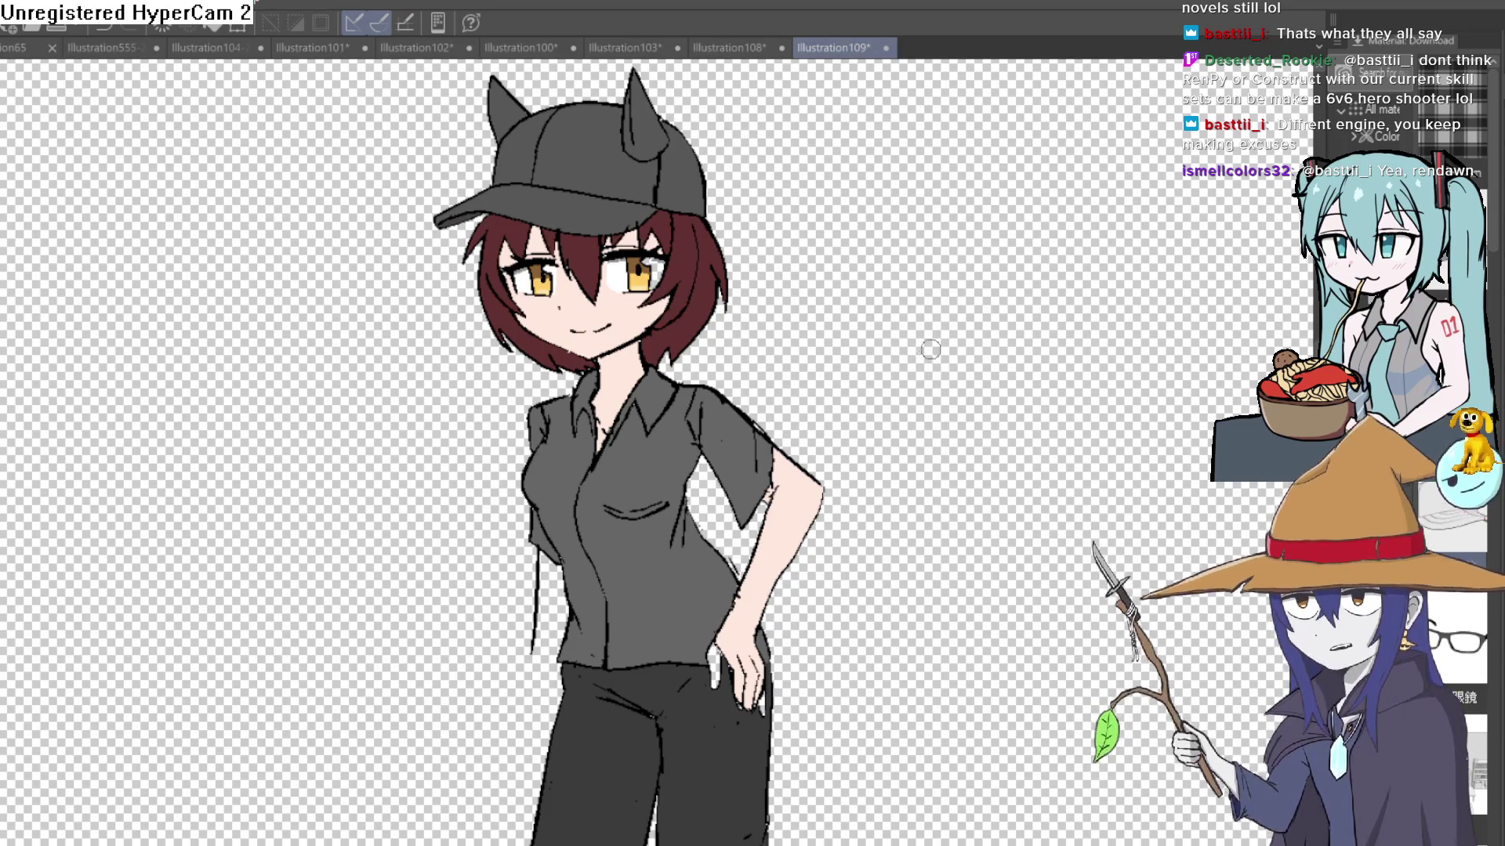
Step: Centre the girl's torso and sample the skin colour from her arm and its edges
scroll(699, 429, up, 3)
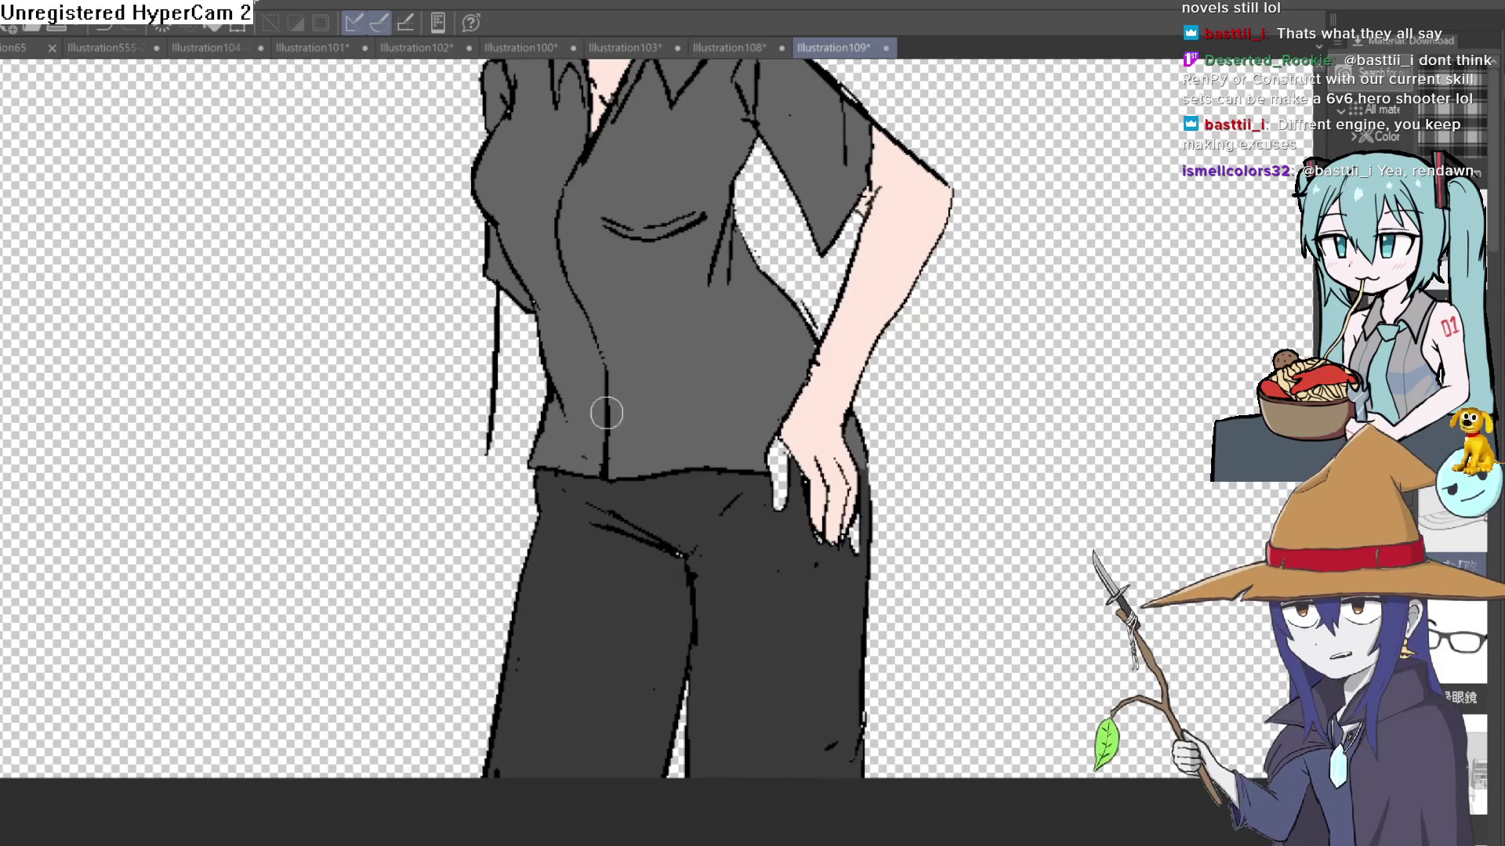
drag(517, 424, 444, 404)
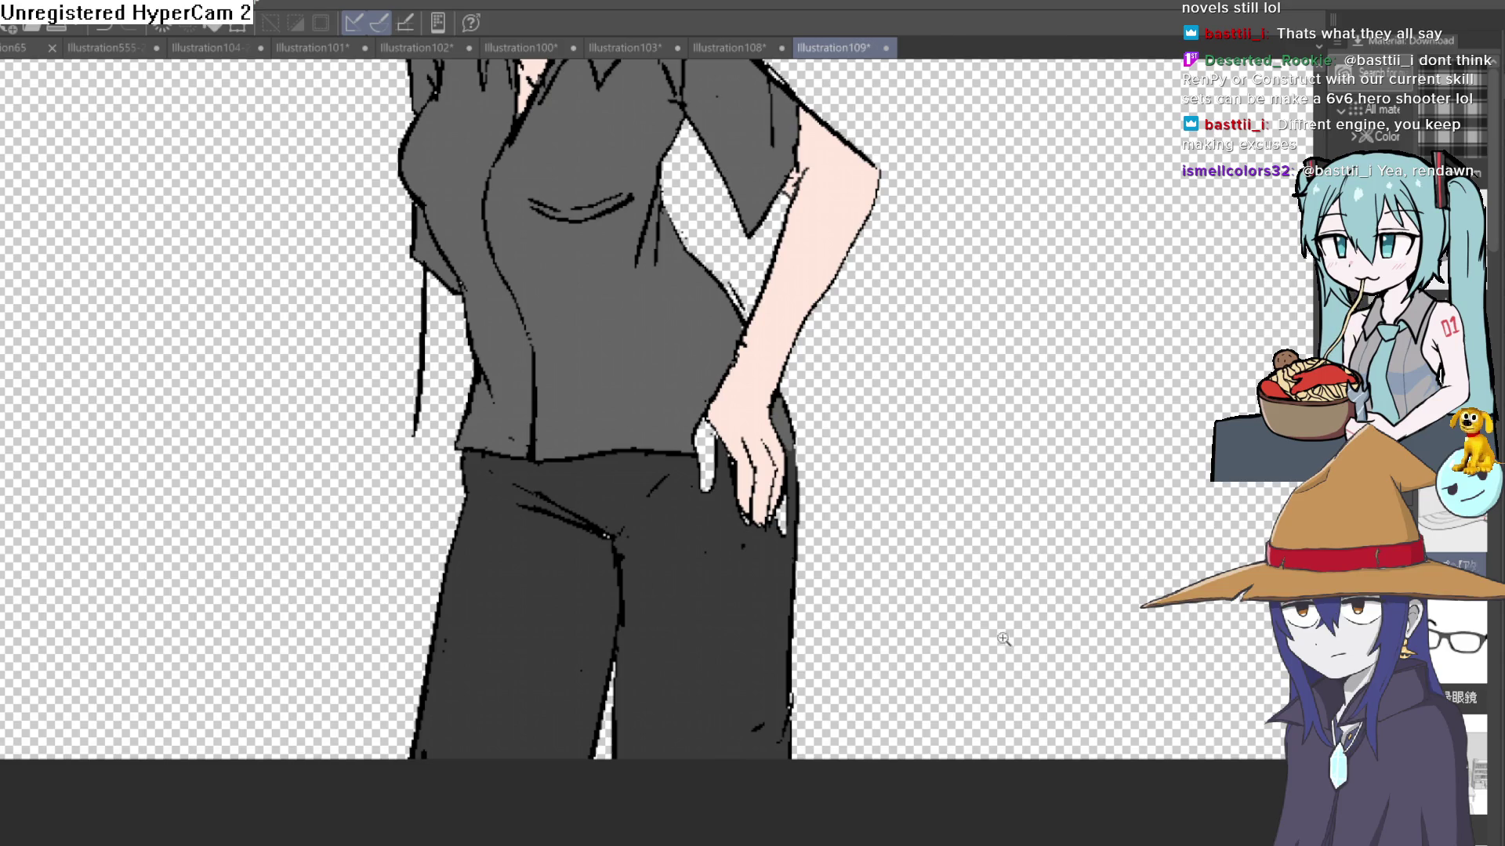
scroll(954, 600, down, 4)
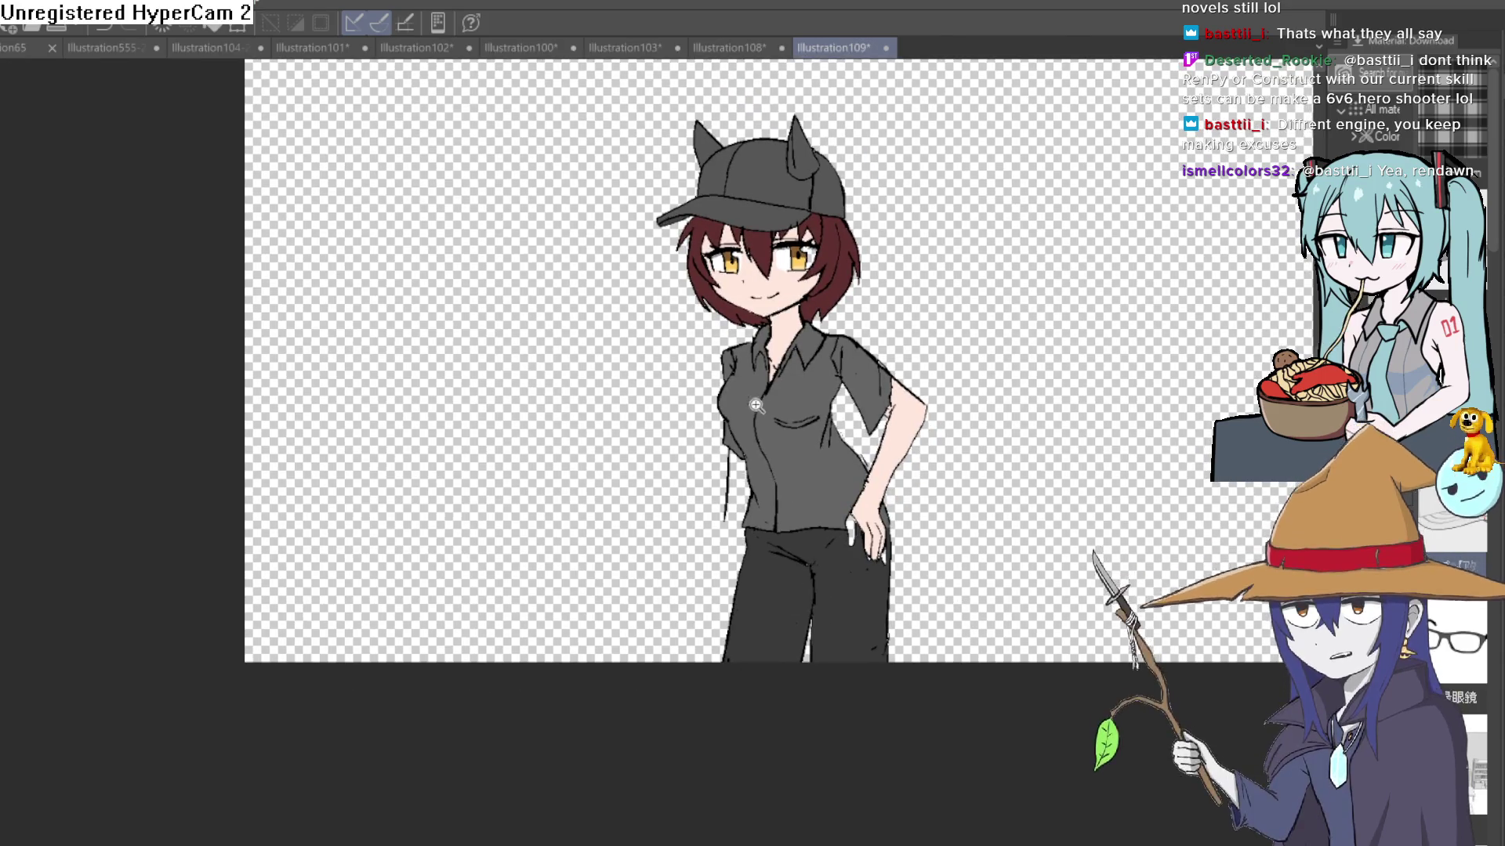
scroll(845, 391, up, 2)
drag(846, 391, 782, 396)
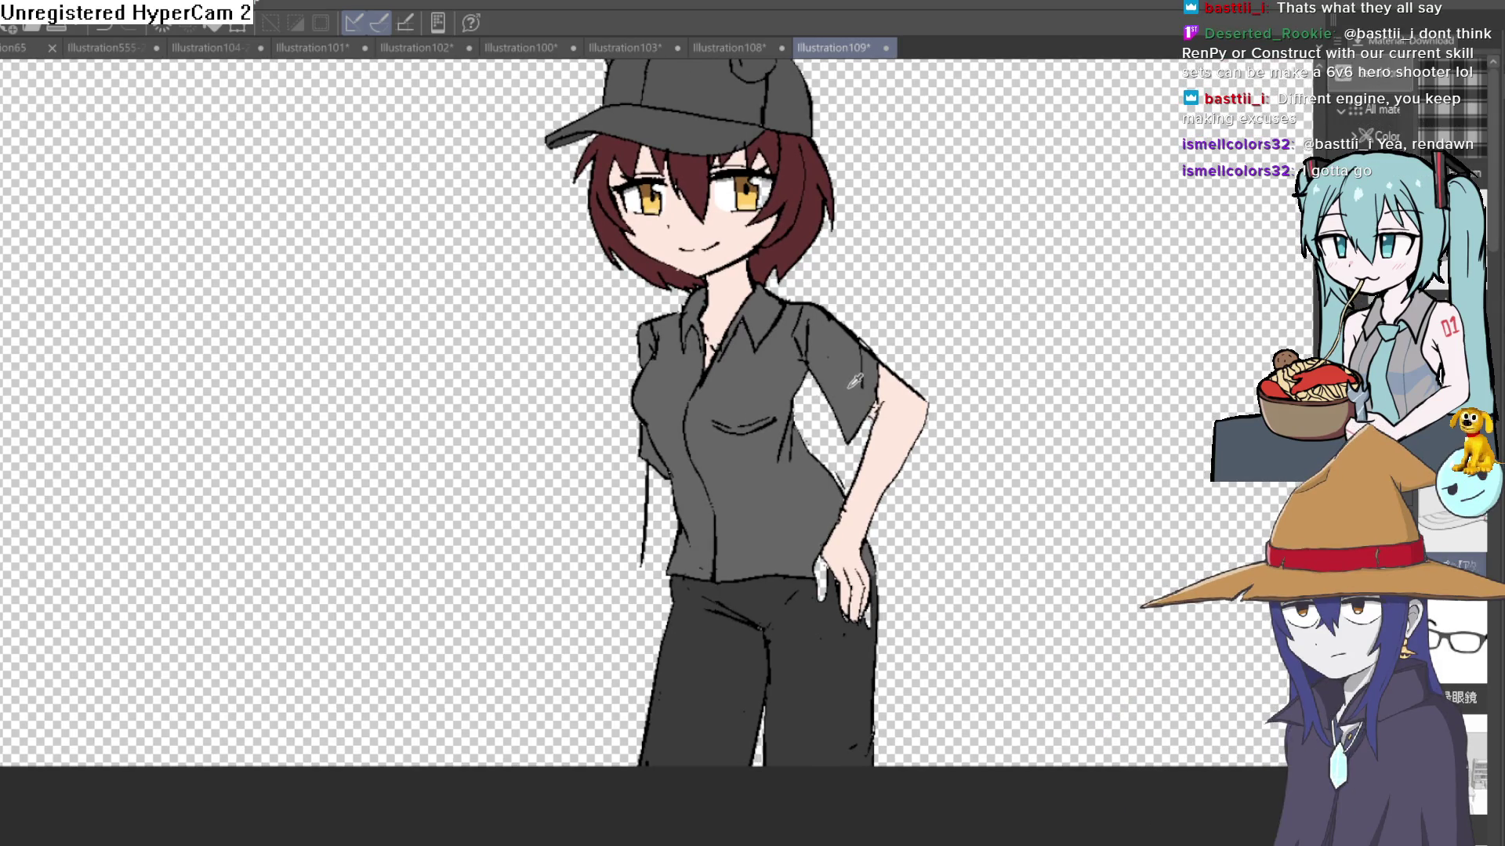
alt+click(884, 445)
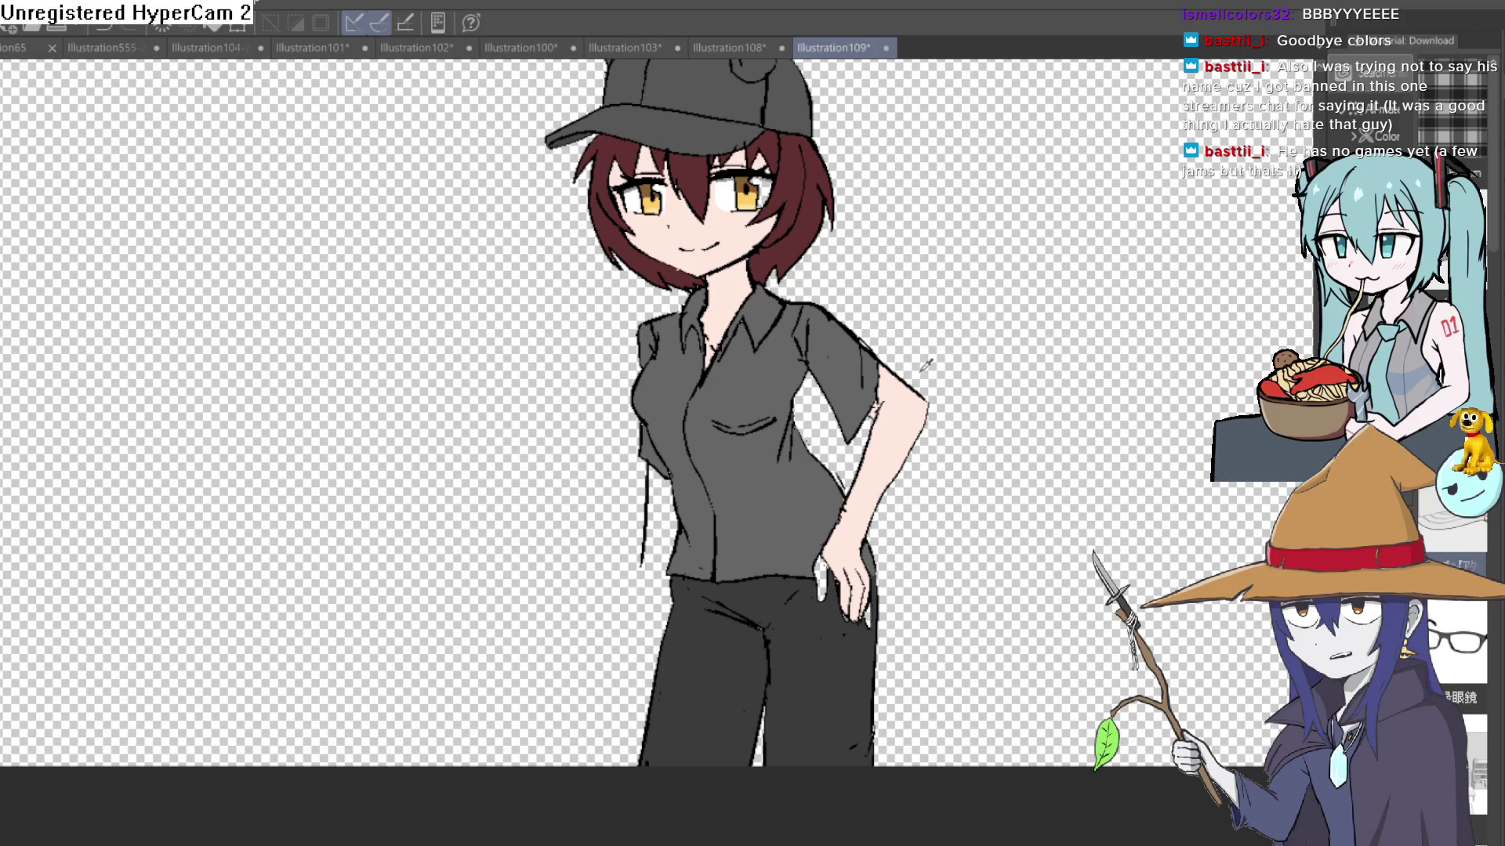
click(895, 407)
alt+click(847, 420)
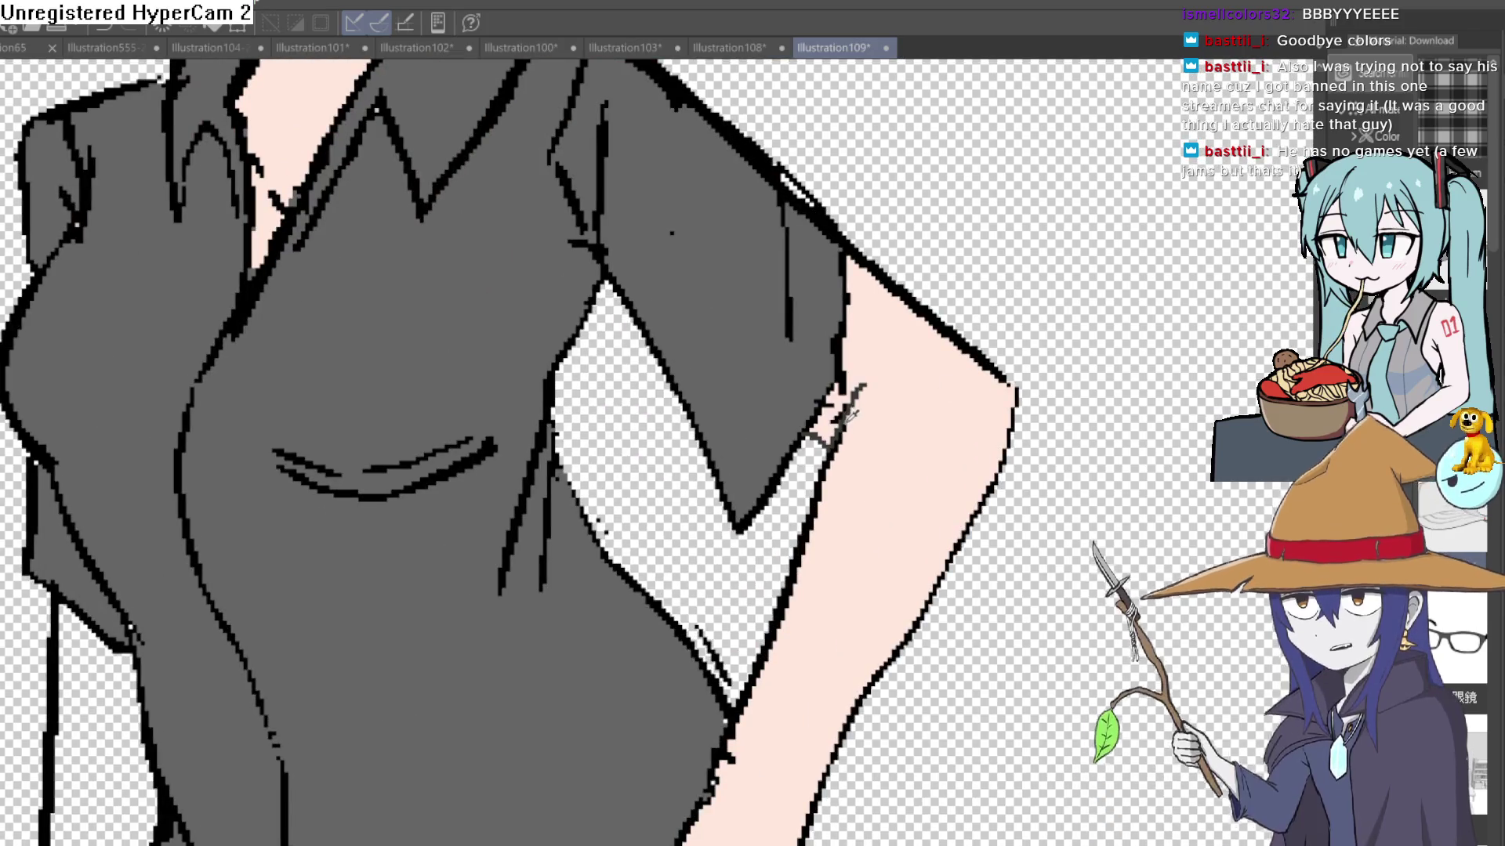
Step: Scroll around the figure and bring it back into closer view
scroll(849, 480, down, 3)
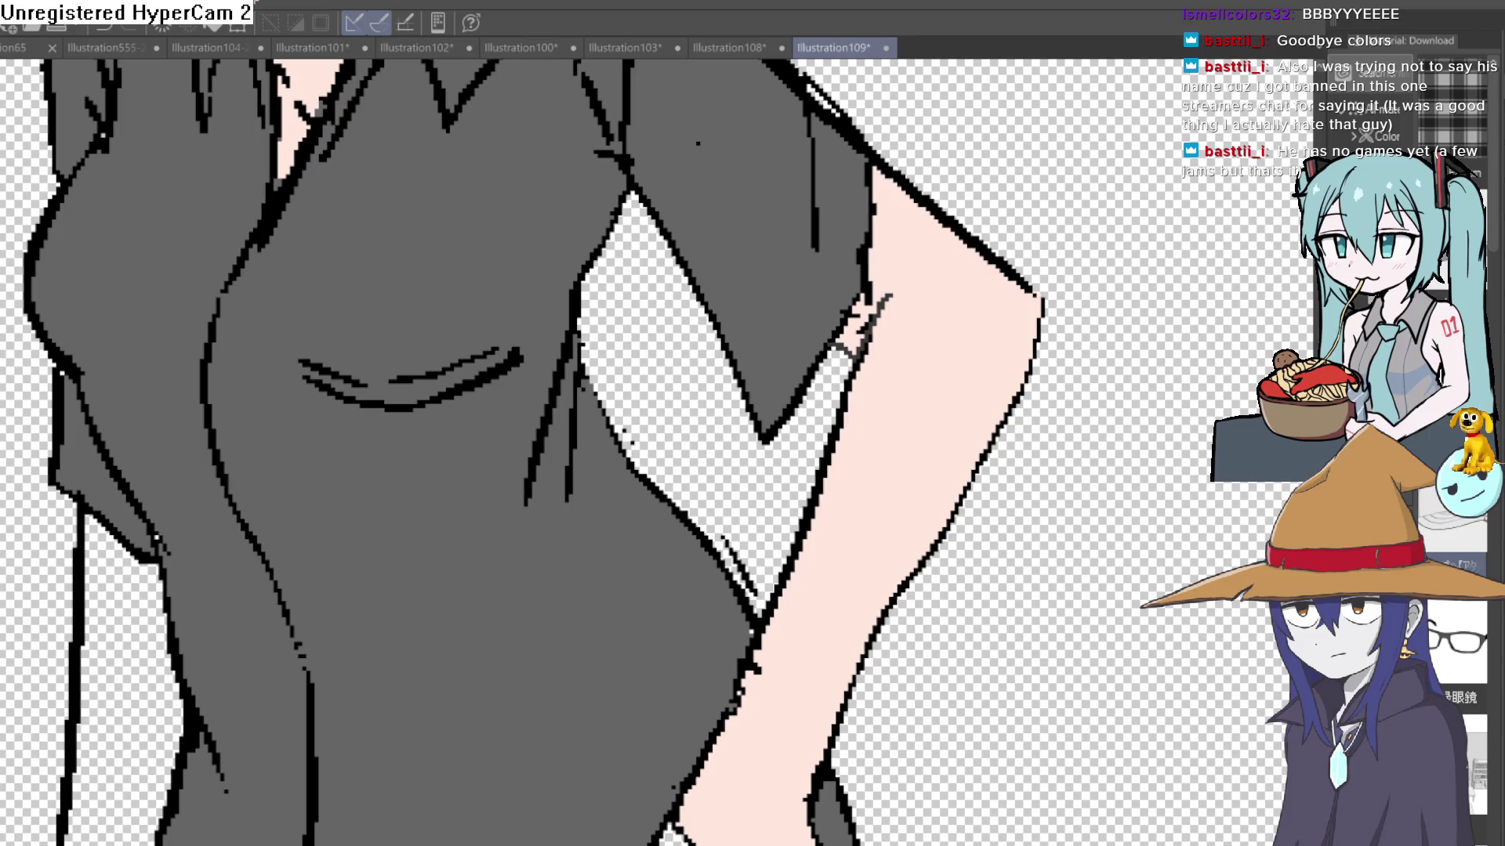
scroll(597, 609, down, 4)
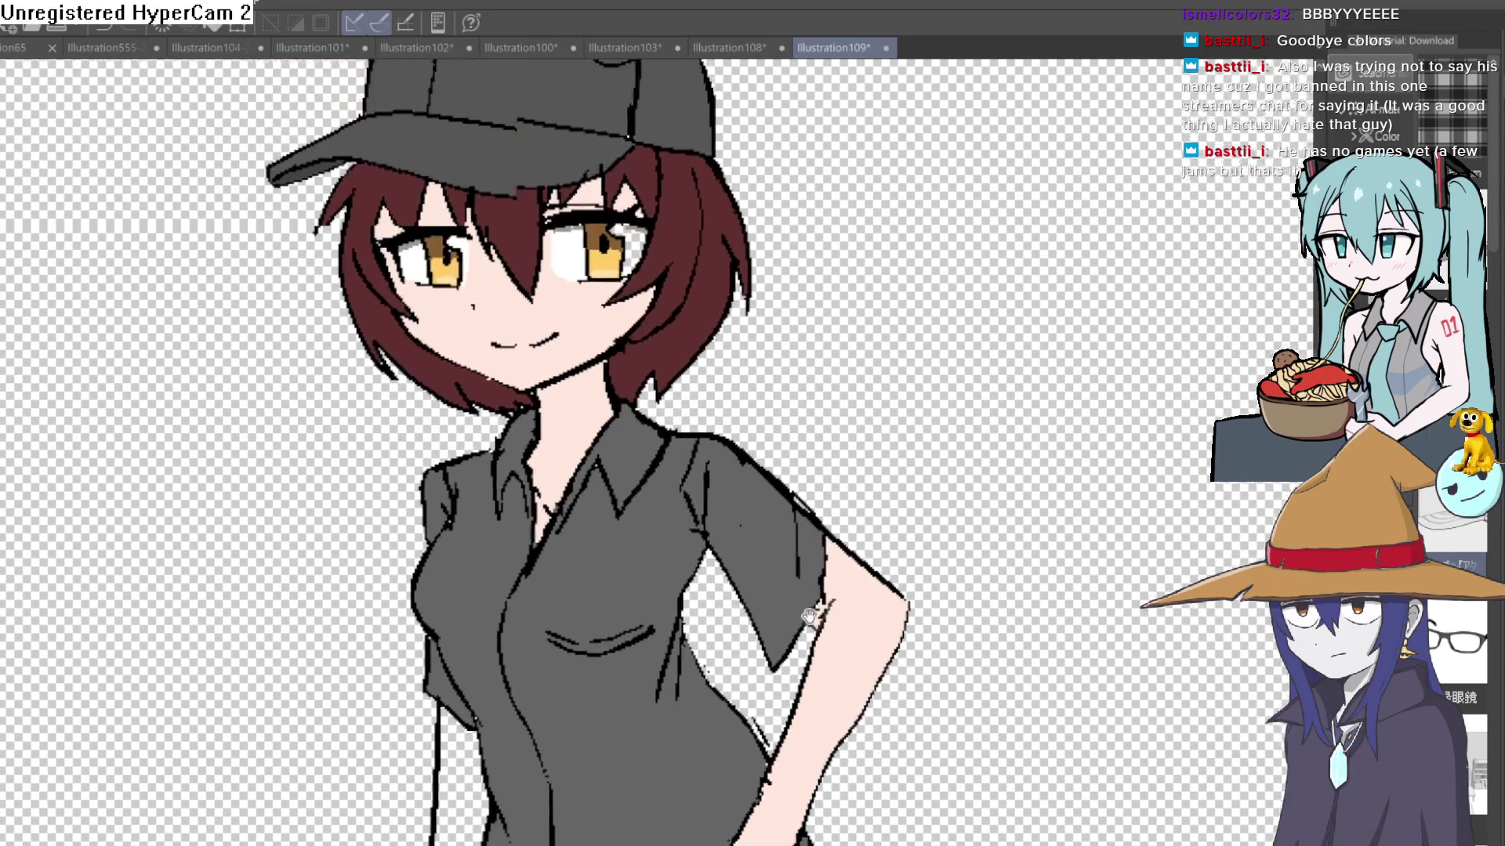
scroll(798, 429, up, 6)
scroll(766, 447, down, 4)
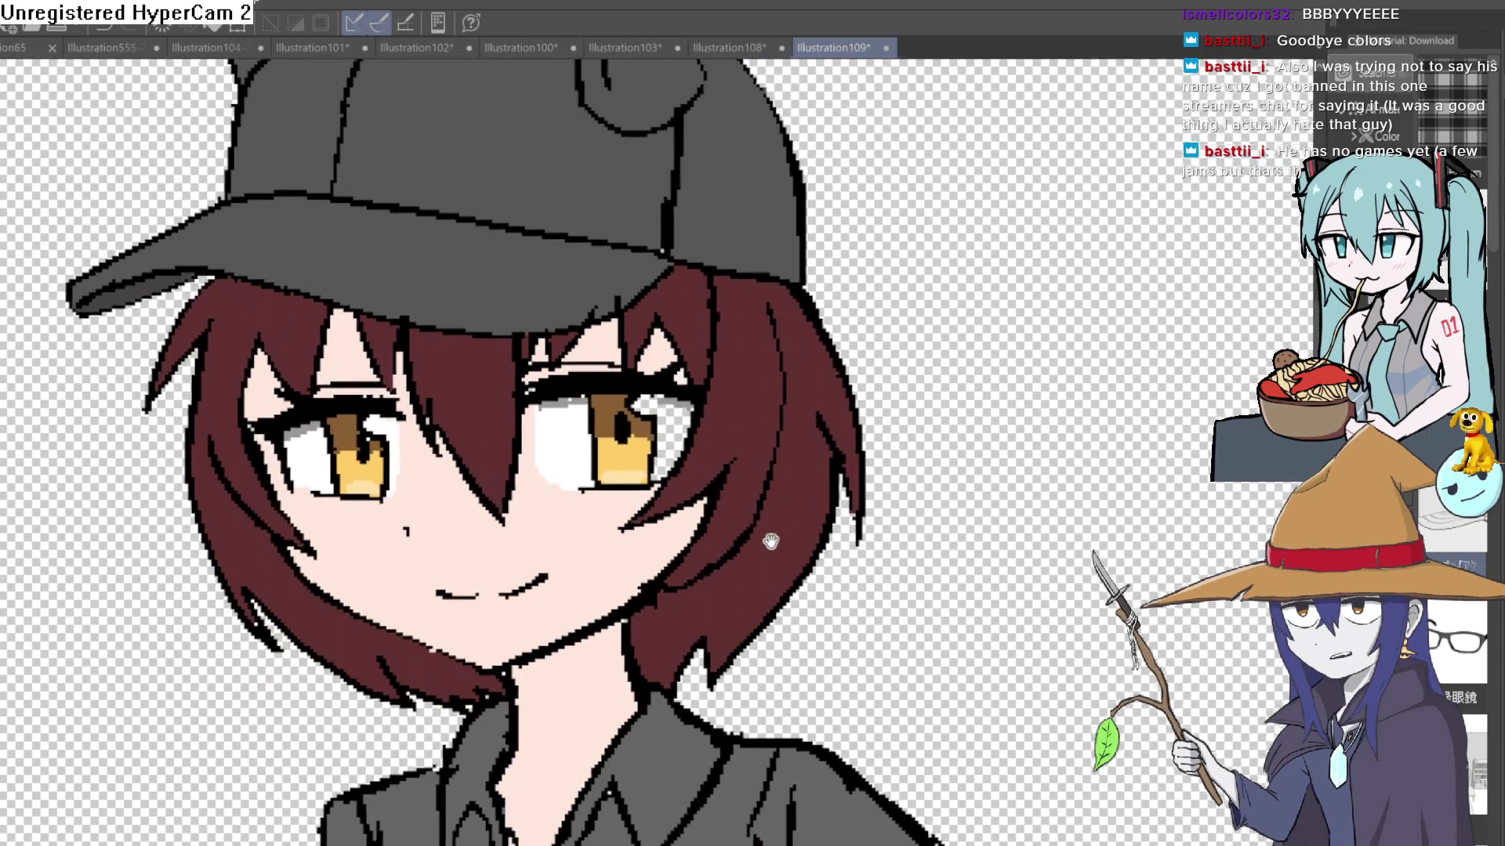
scroll(759, 478, up, 5)
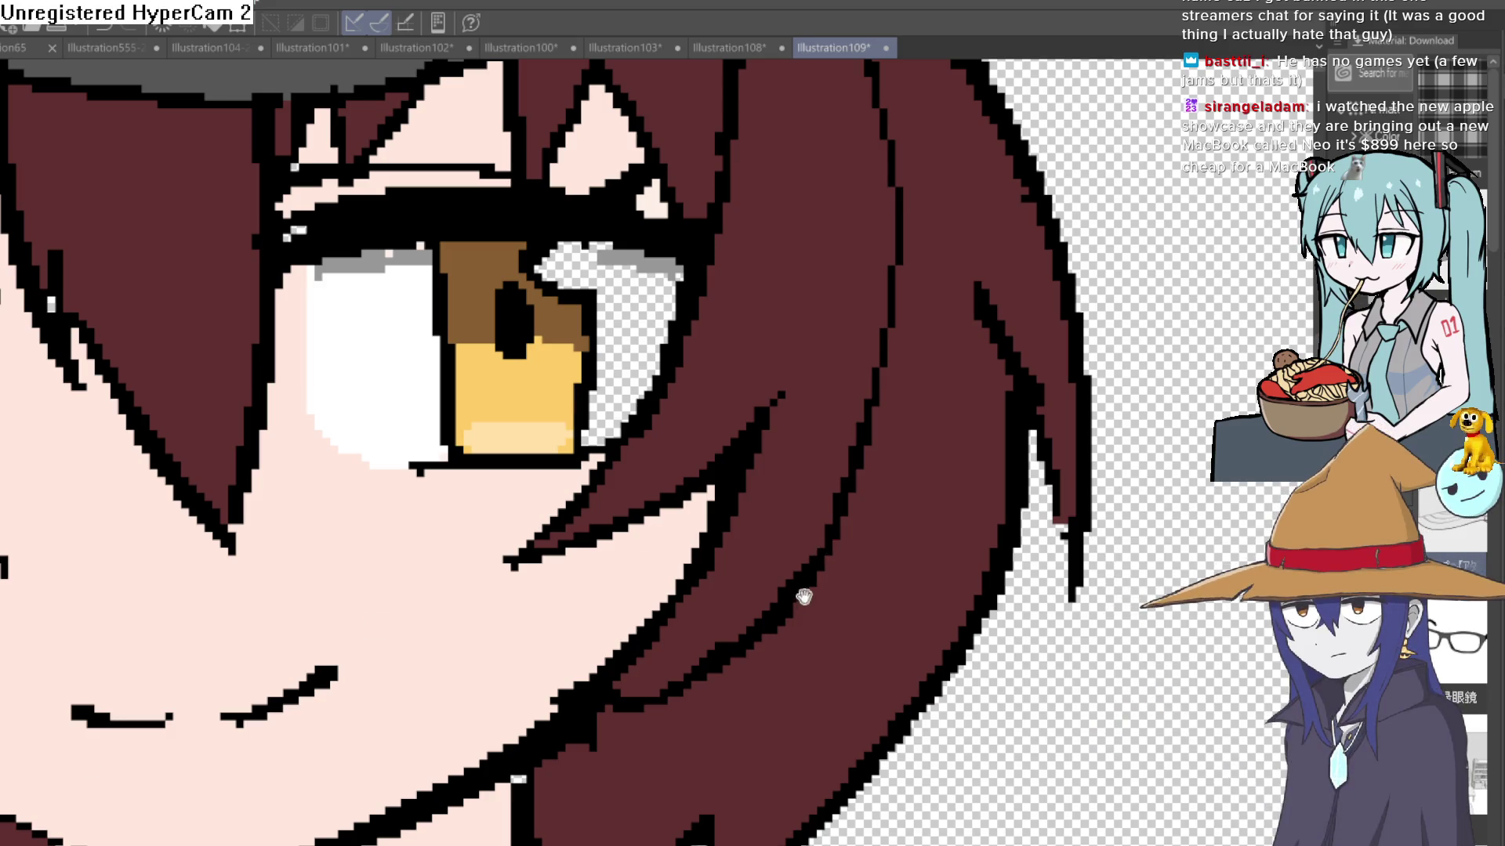
scroll(804, 597, down, 2)
scroll(799, 638, down, 1)
scroll(860, 517, up, 1)
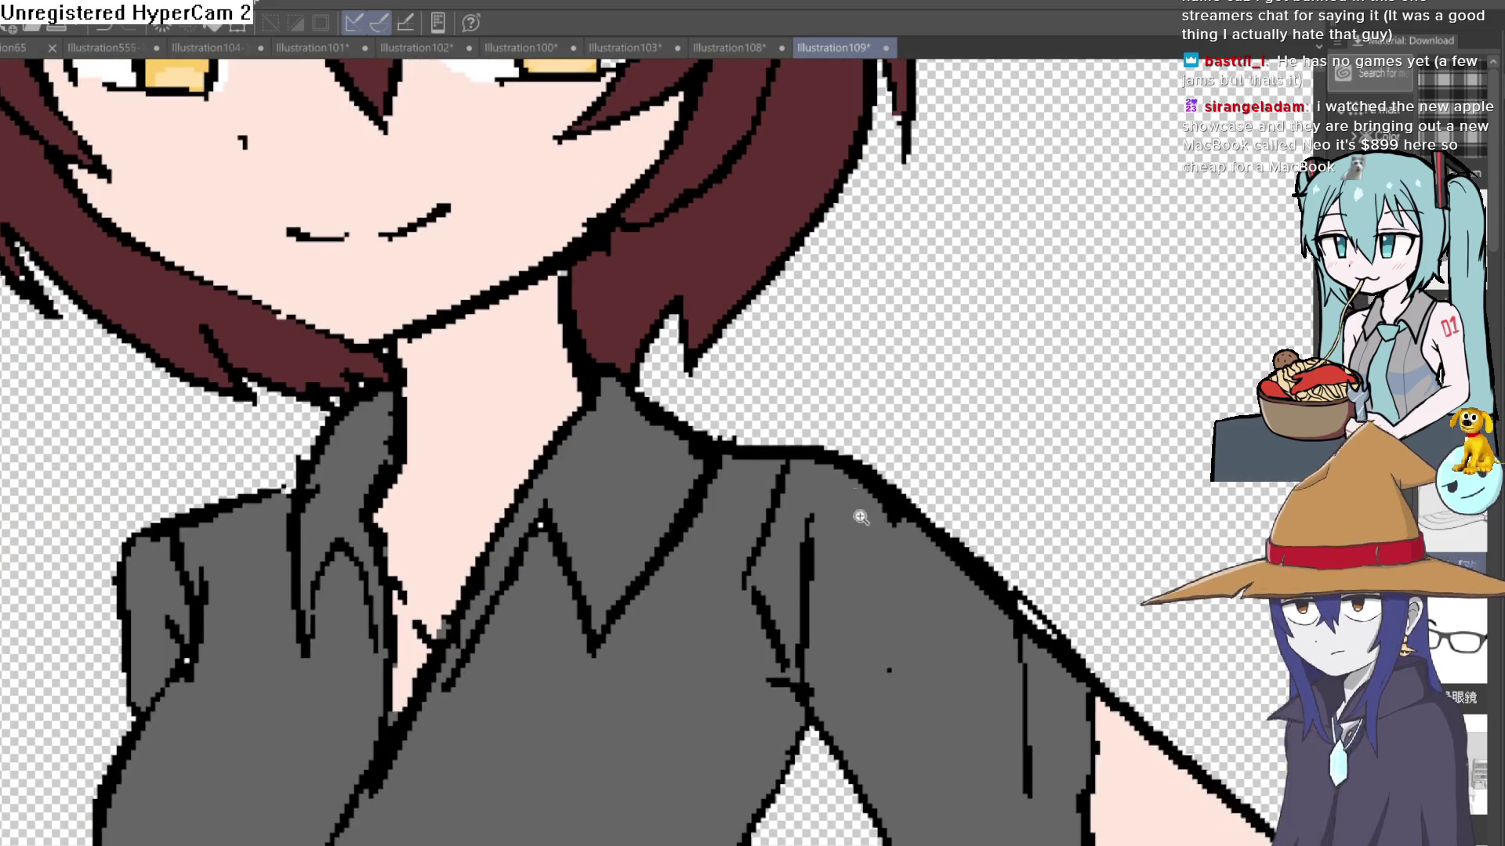
scroll(861, 517, up, 1)
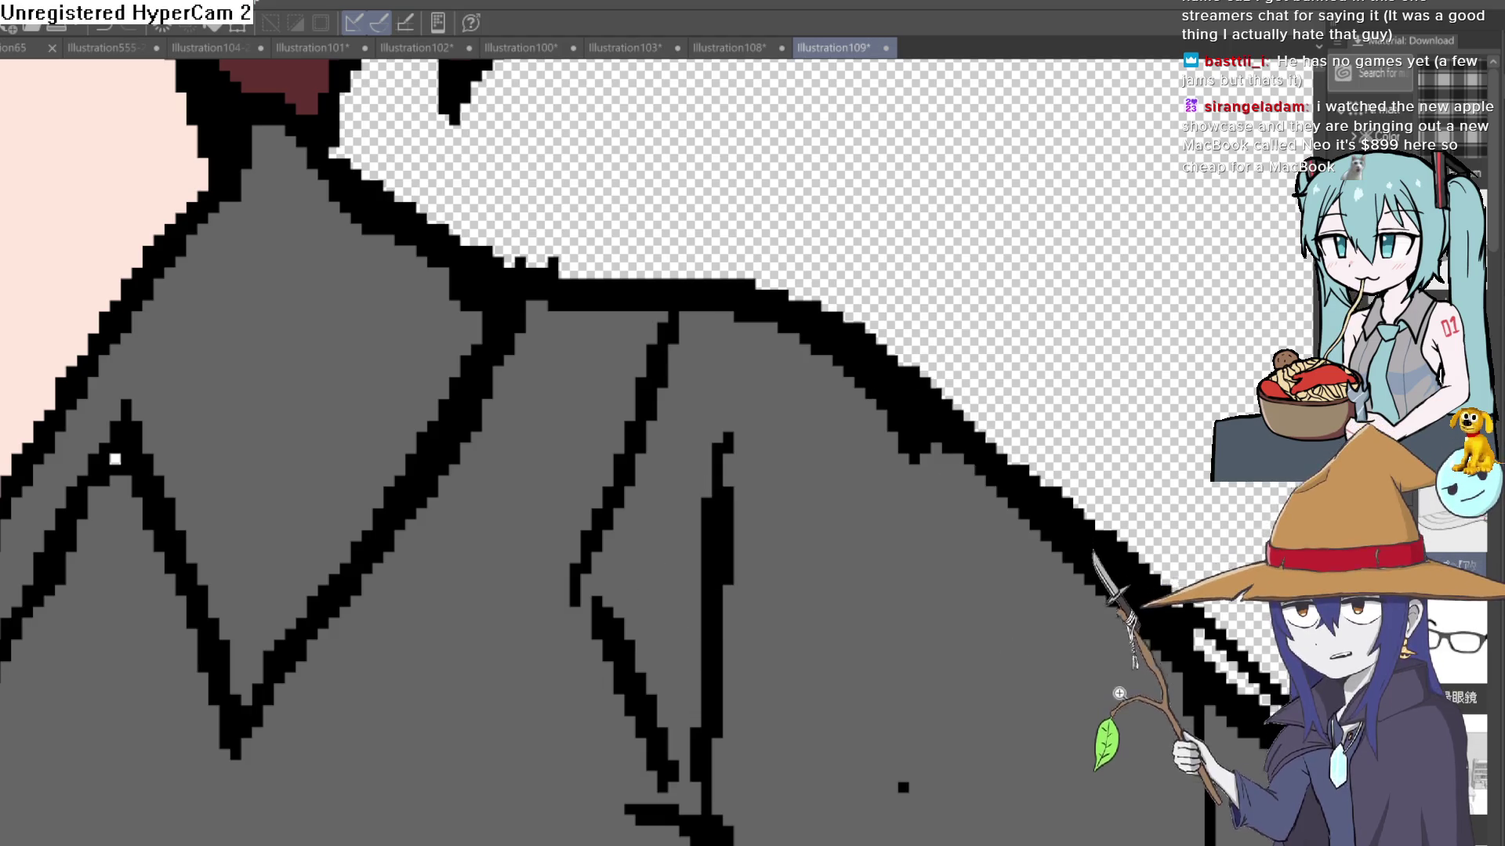
scroll(862, 548, down, 5)
scroll(970, 423, up, 1)
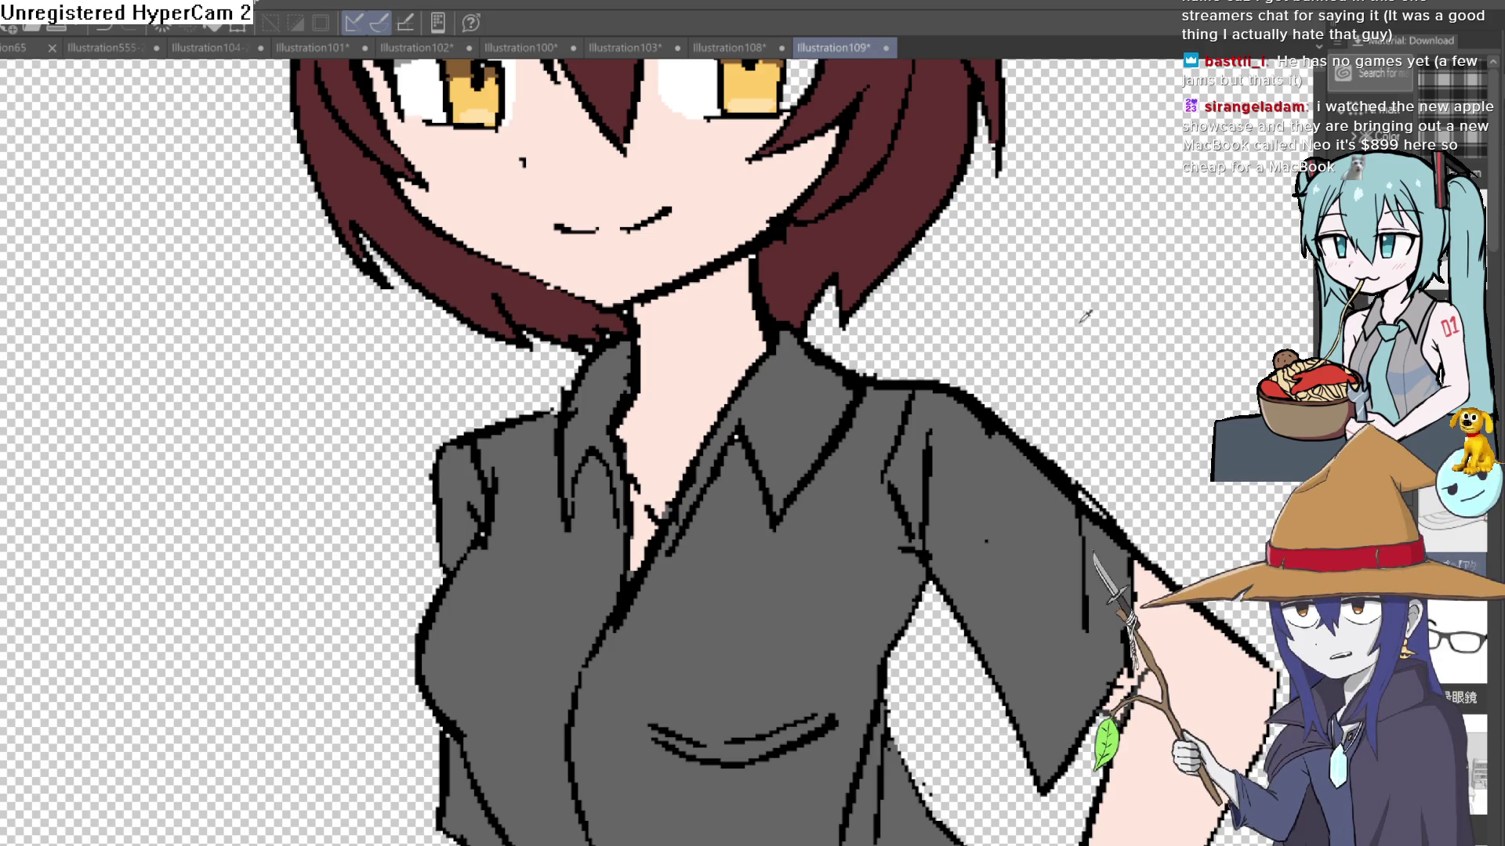
scroll(993, 484, down, 3)
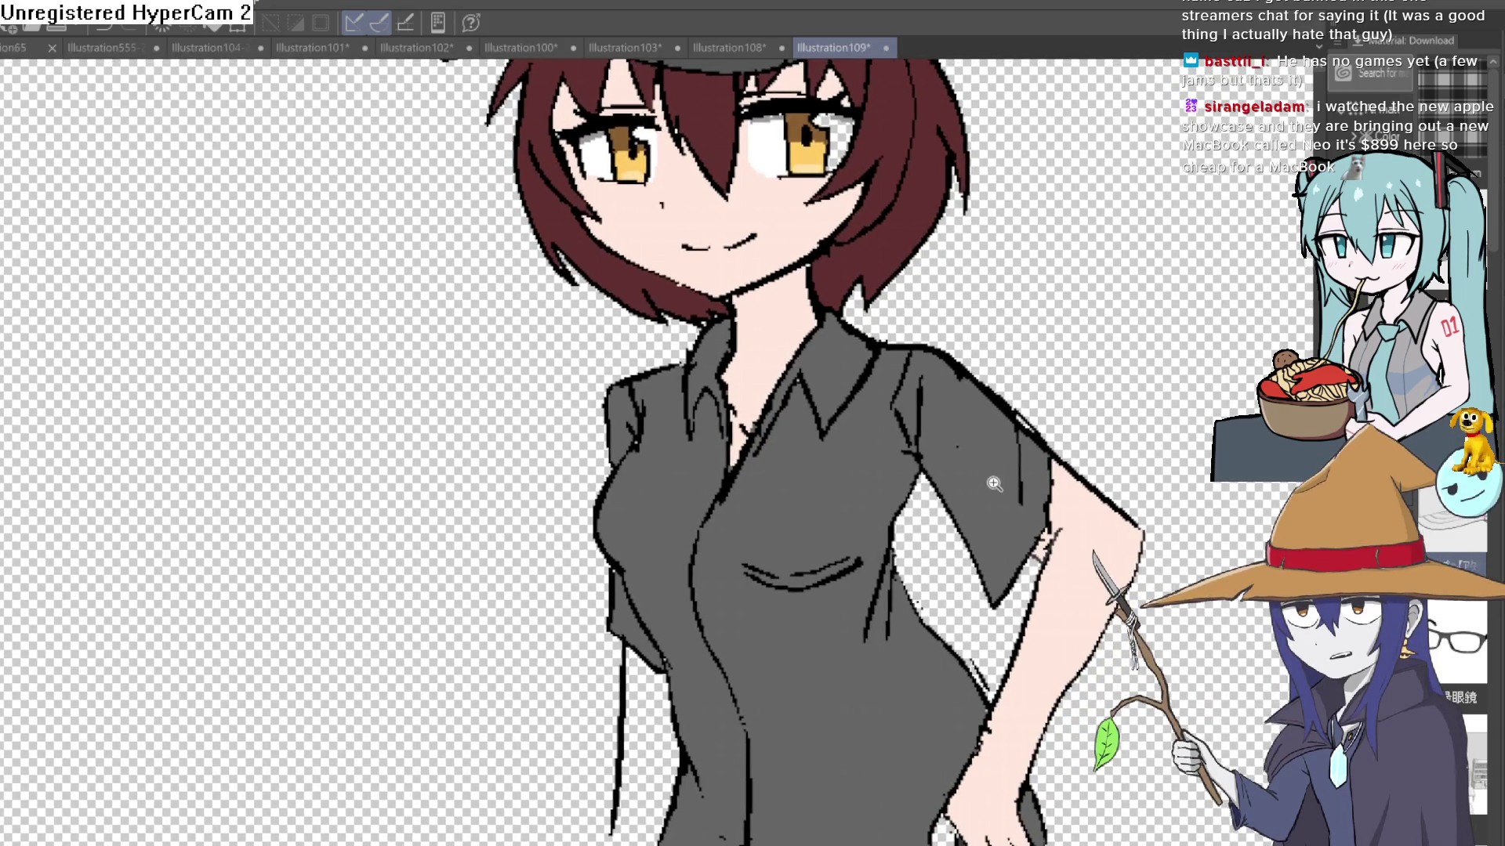
scroll(994, 483, up, 1)
scroll(976, 480, down, 5)
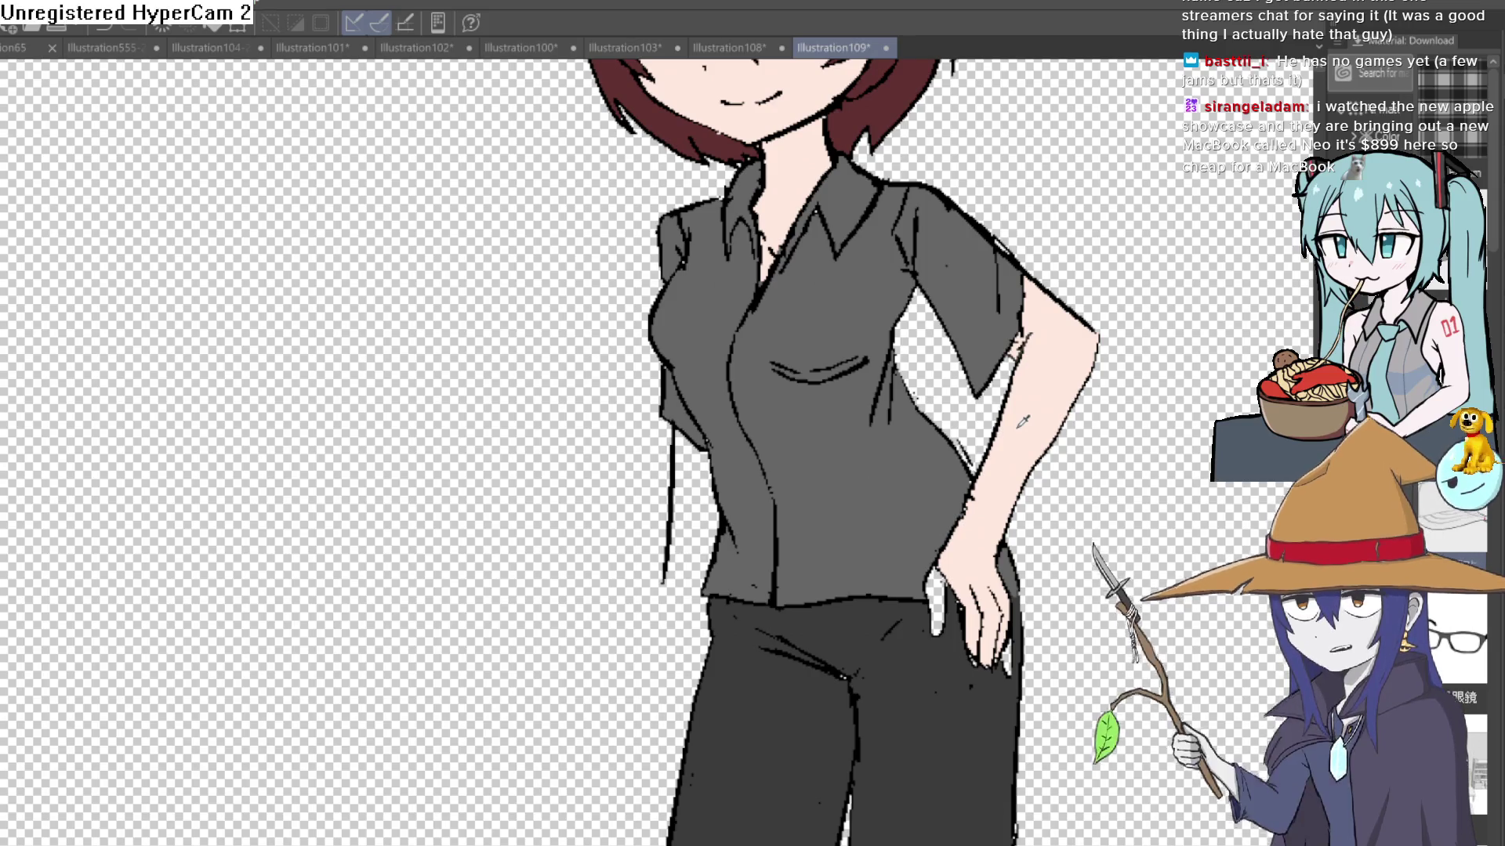
scroll(784, 392, down, 3)
scroll(493, 369, right, 2)
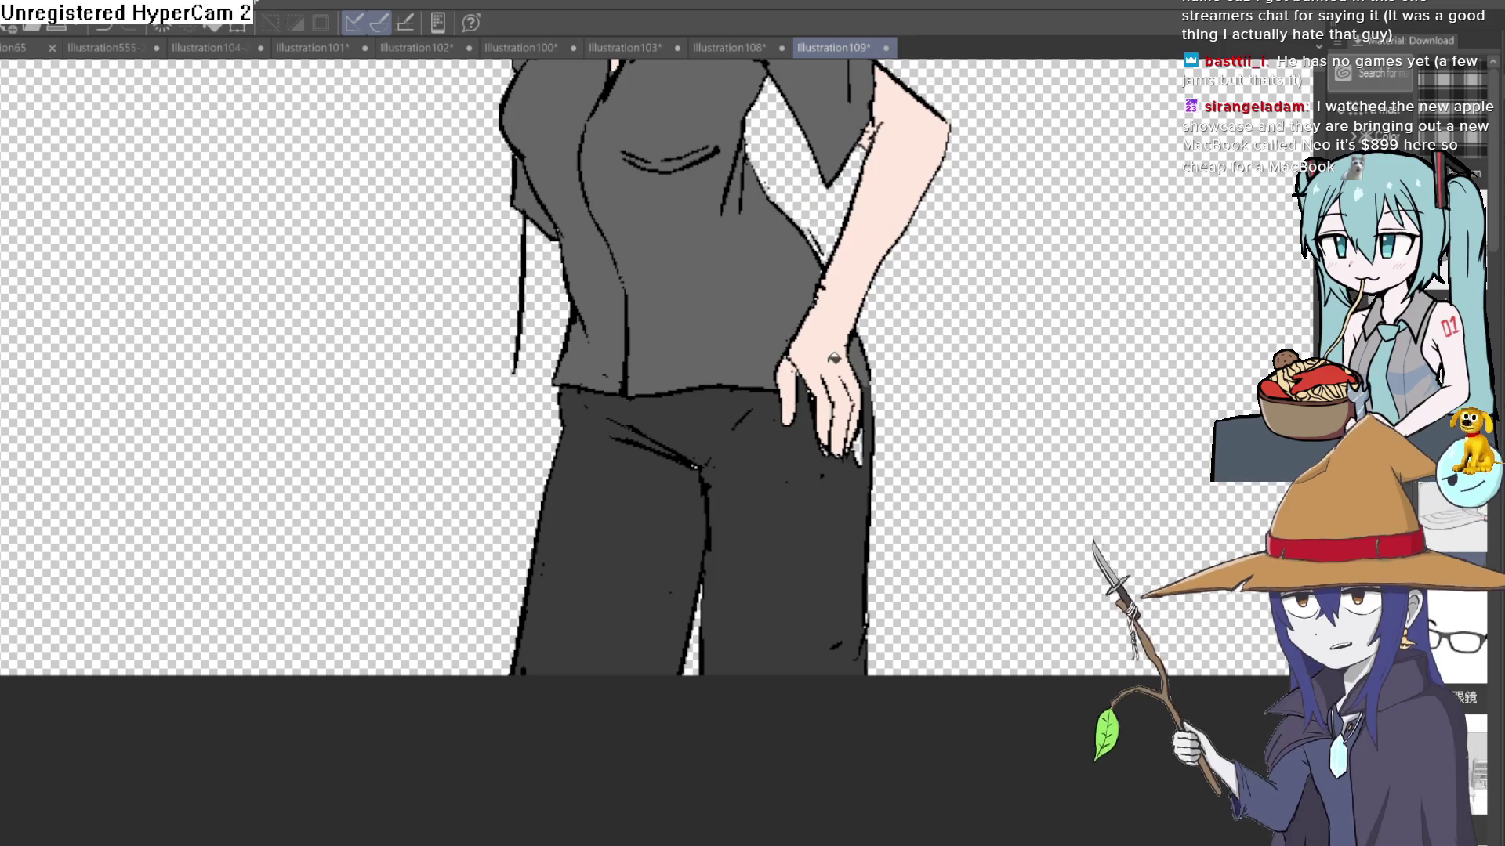
scroll(834, 441, down, 1)
mouse_move(834, 440)
mouse_down()
mouse_move(750, 575)
mouse_move(784, 663)
mouse_up()
scroll(796, 511, up, 2)
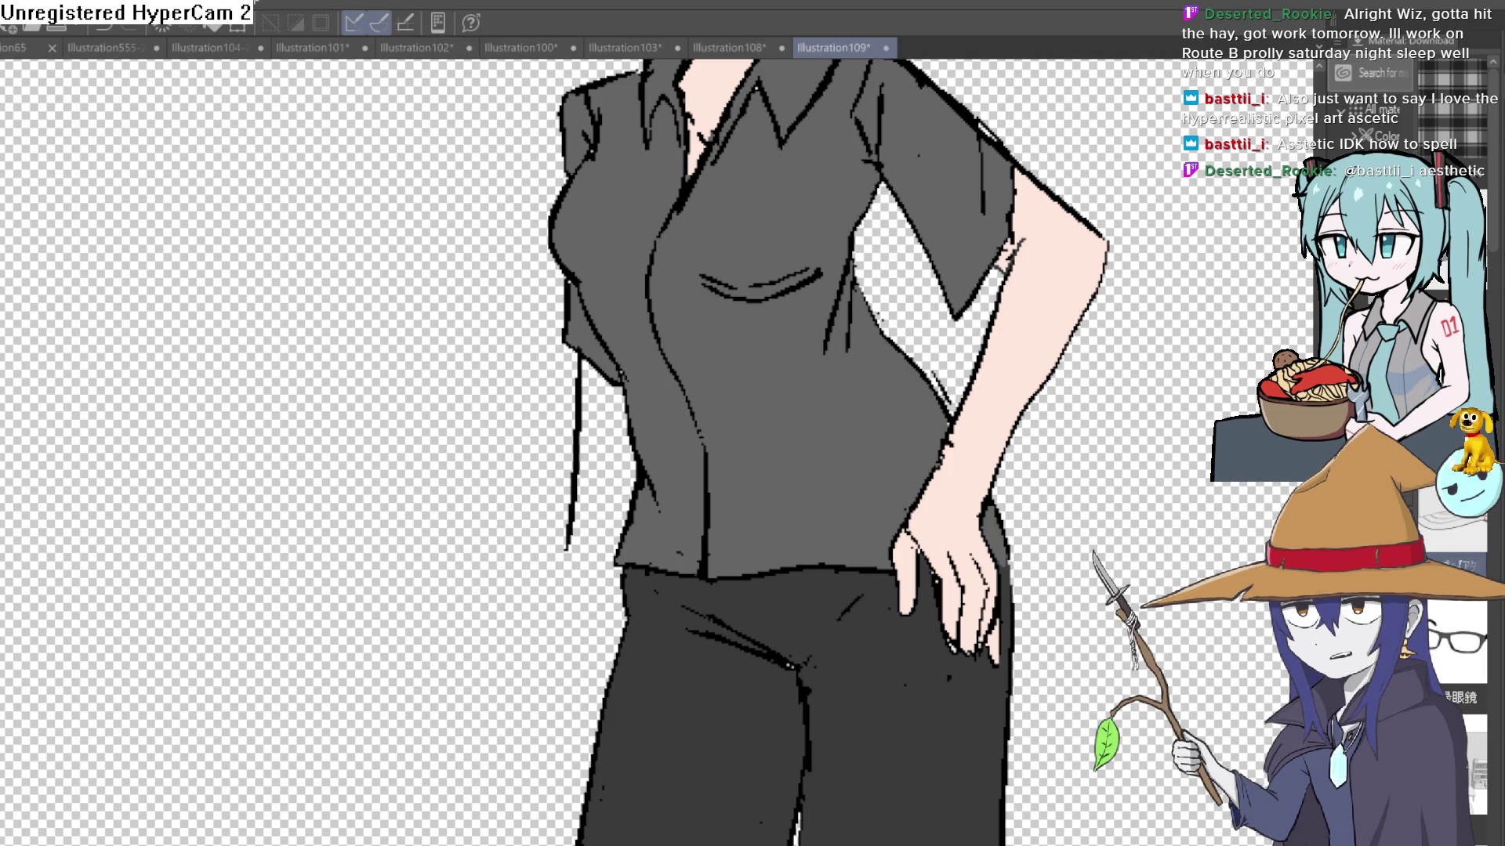
scroll(917, 505, down, 4)
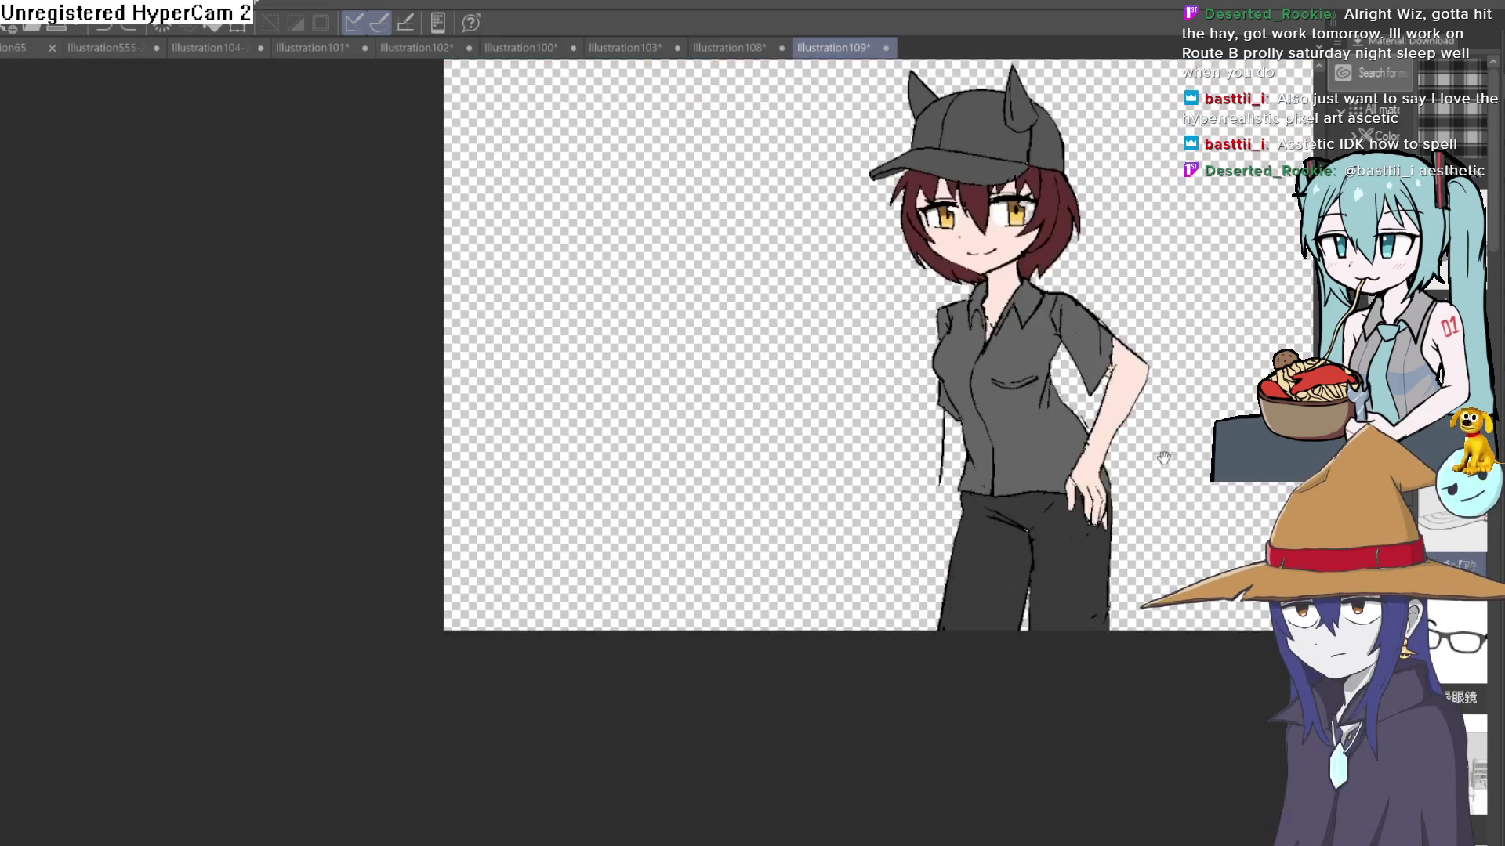
scroll(918, 505, up, 4)
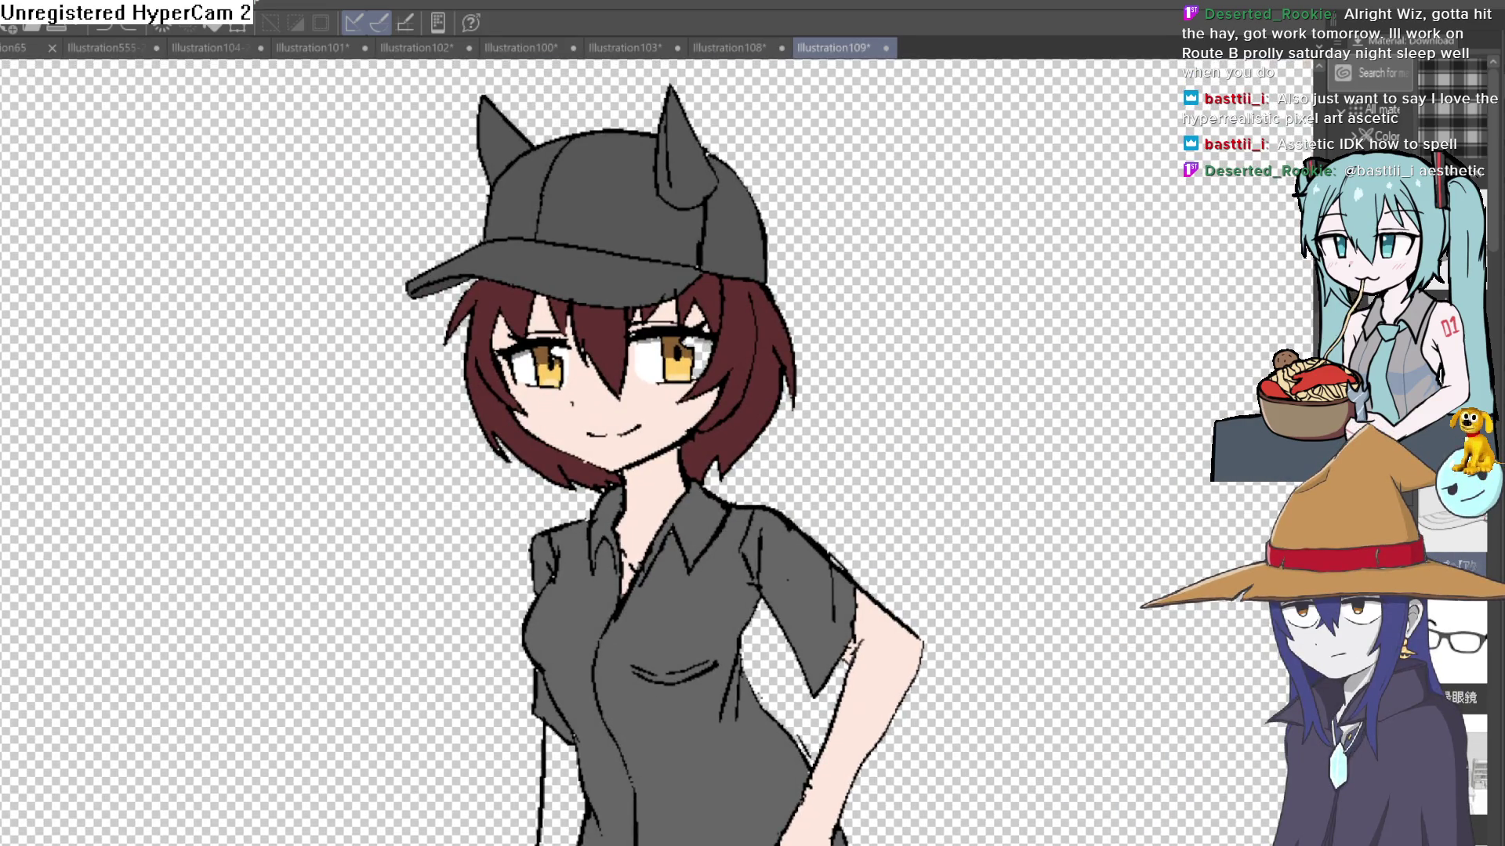
Step: Mirror the canvas to check the drawing's proportions, then zoom out to see more of the figure
key(h)
key(h)
key(h)
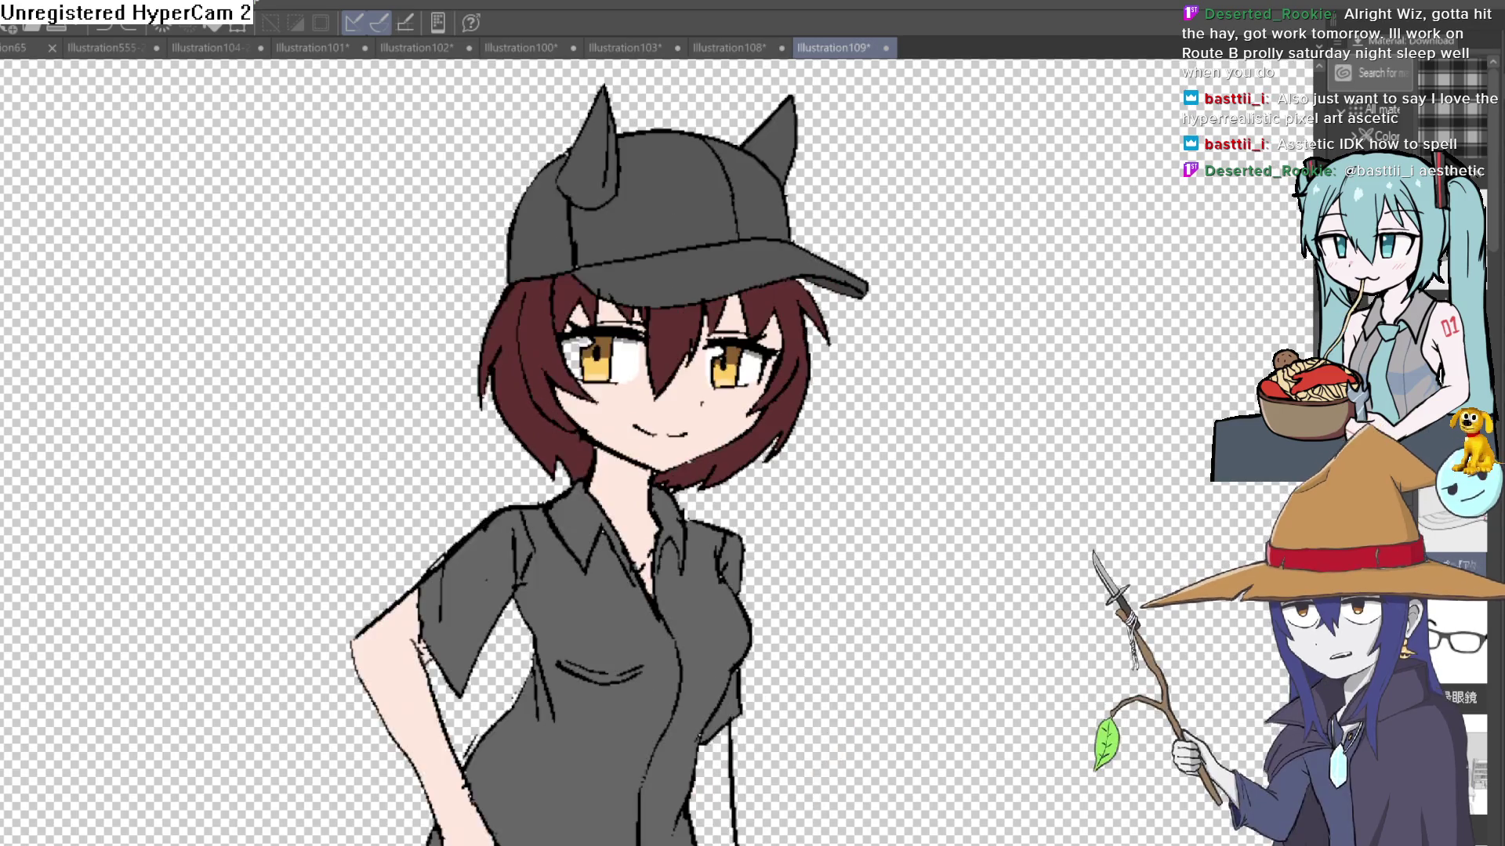
key(h)
key(h)
key(h)
key(h)
key(h)
key(h)
key(h)
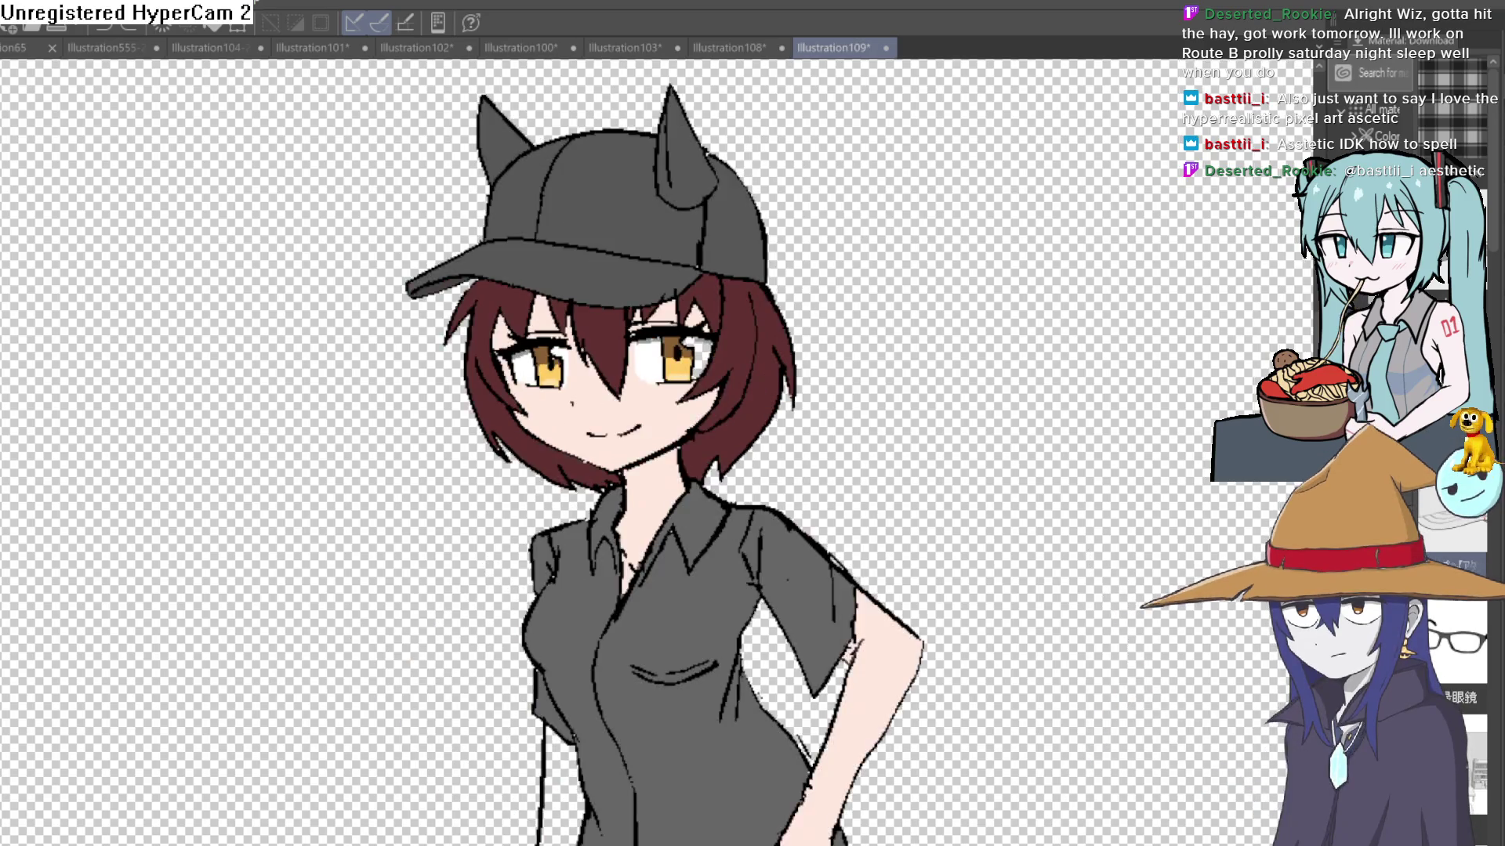
key(h)
key(h)
key(h)
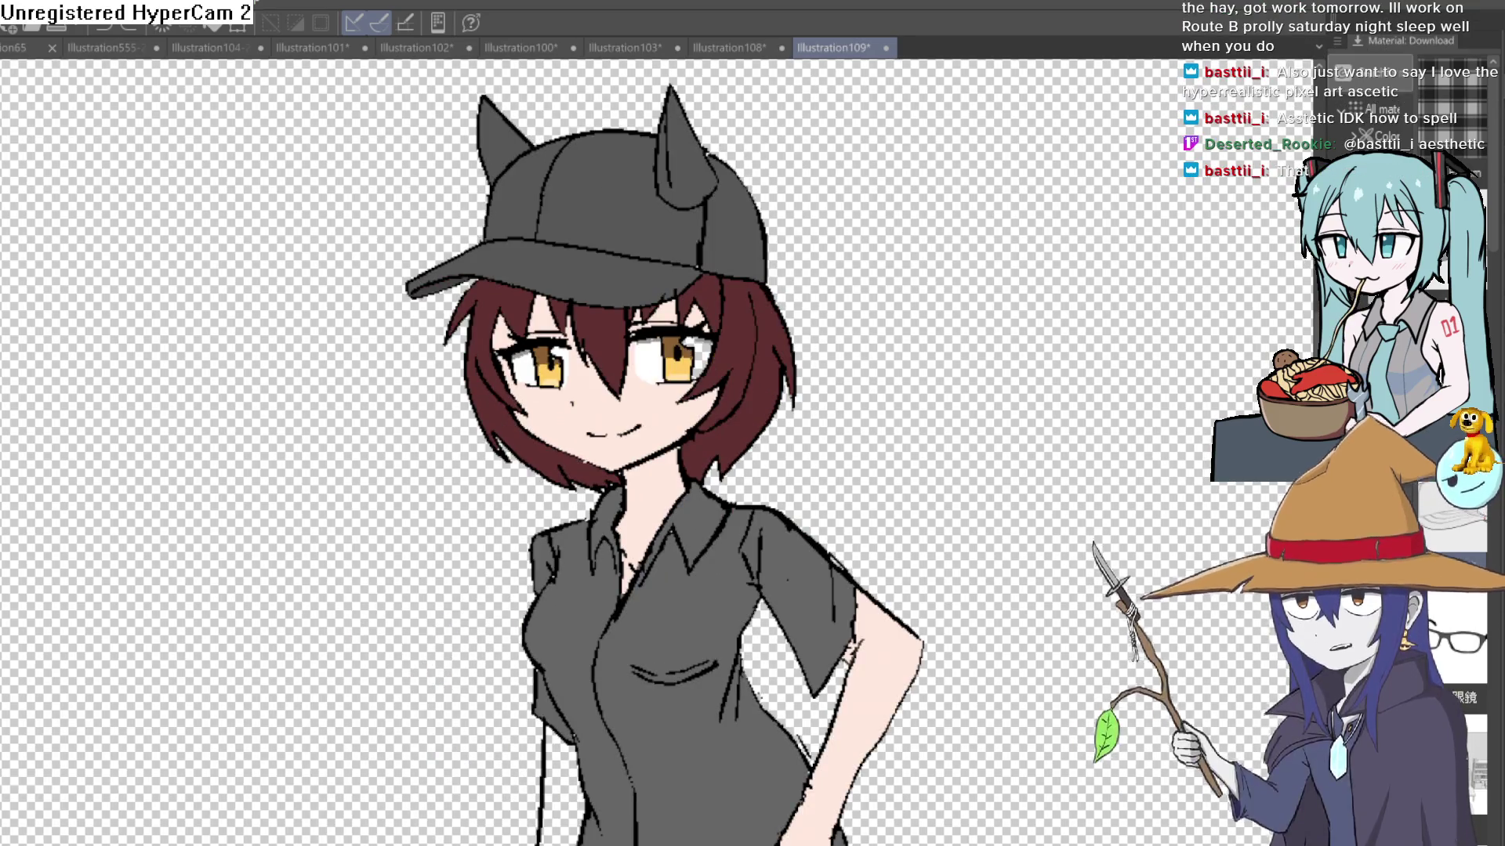
mouse_move(997, 460)
mouse_down()
mouse_move(984, 410)
mouse_move(971, 427)
mouse_move(955, 406)
mouse_move(979, 370)
mouse_move(954, 356)
mouse_up()
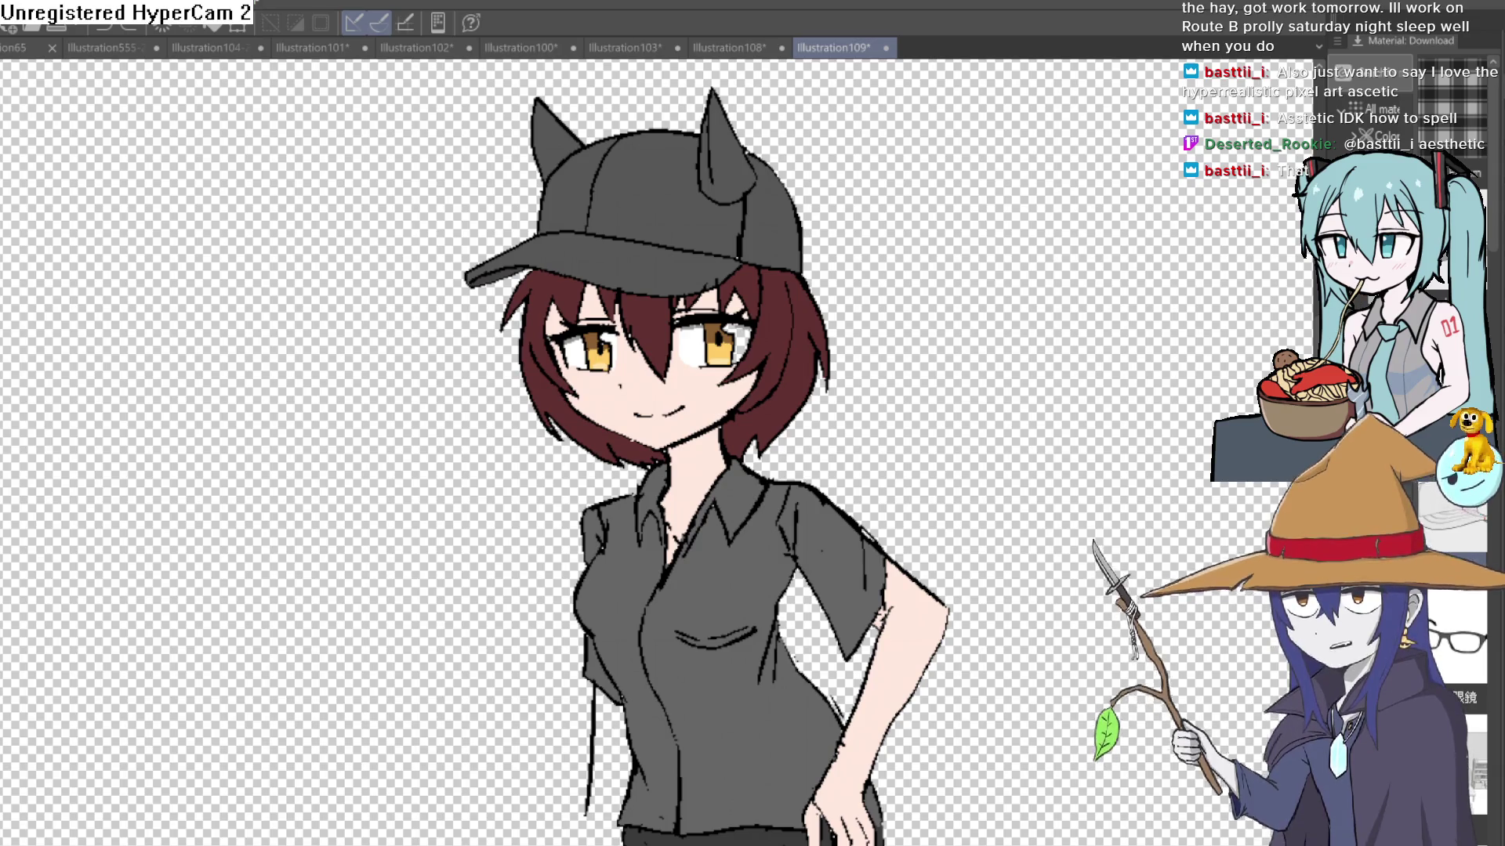
Step: Glance at the Illustration103 demon girl, then return to Illustration109 and reframe the cap and face
click(627, 47)
click(832, 47)
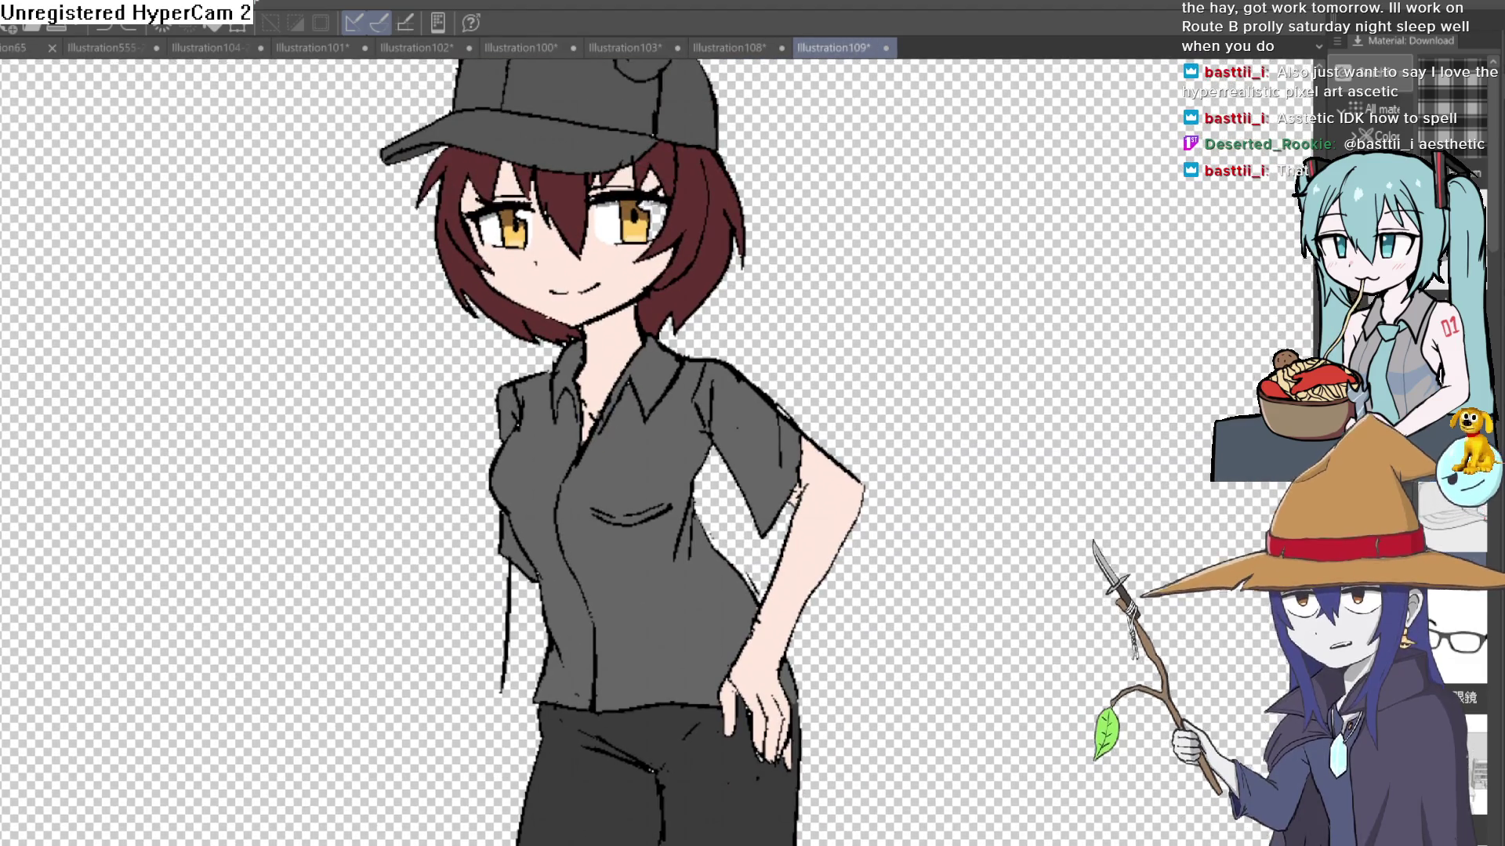
scroll(596, 254, up, 5)
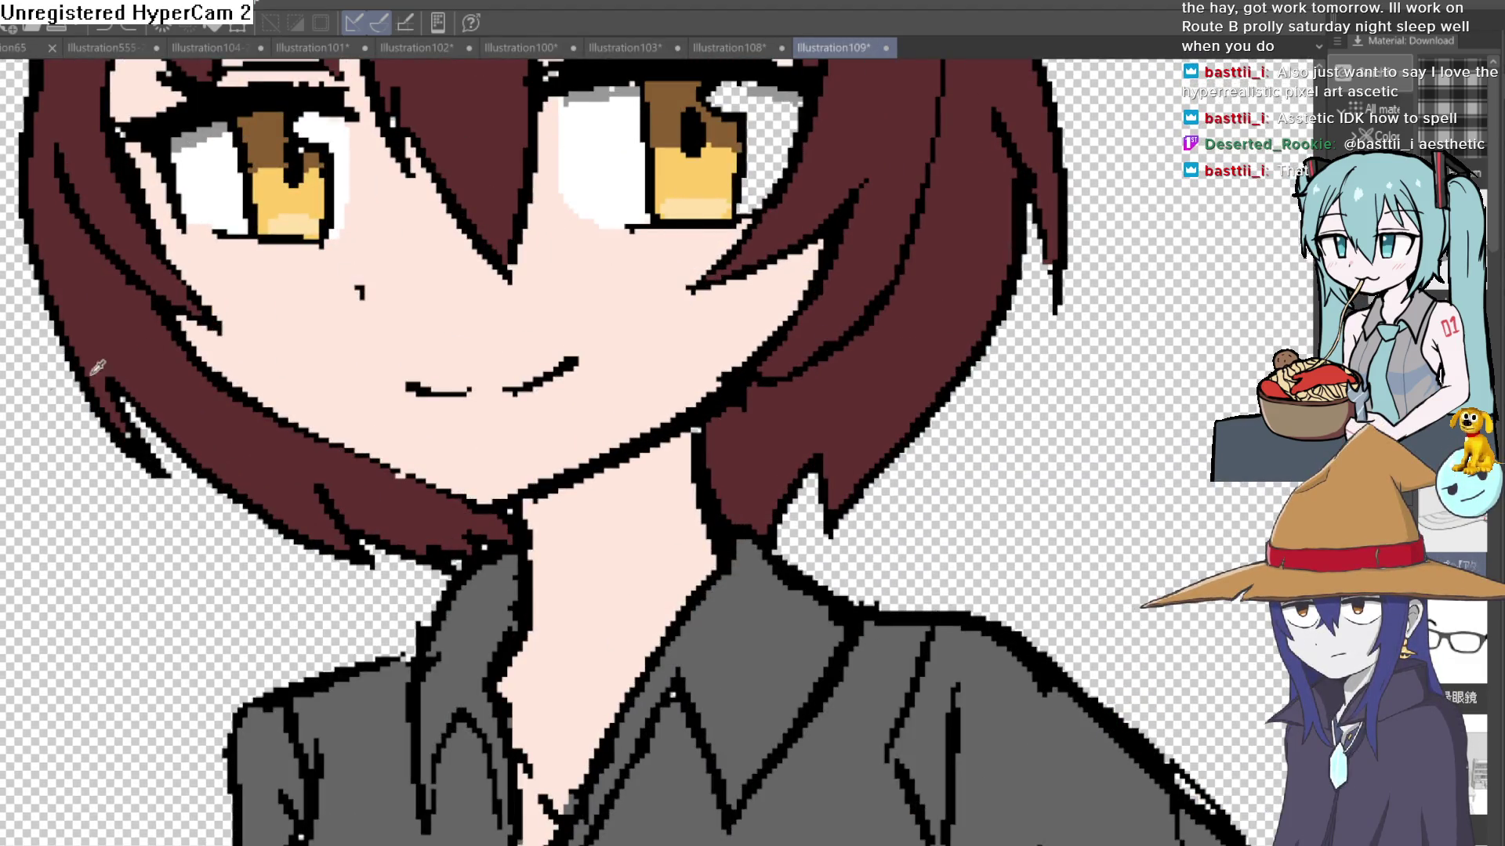
scroll(789, 125, down, 5)
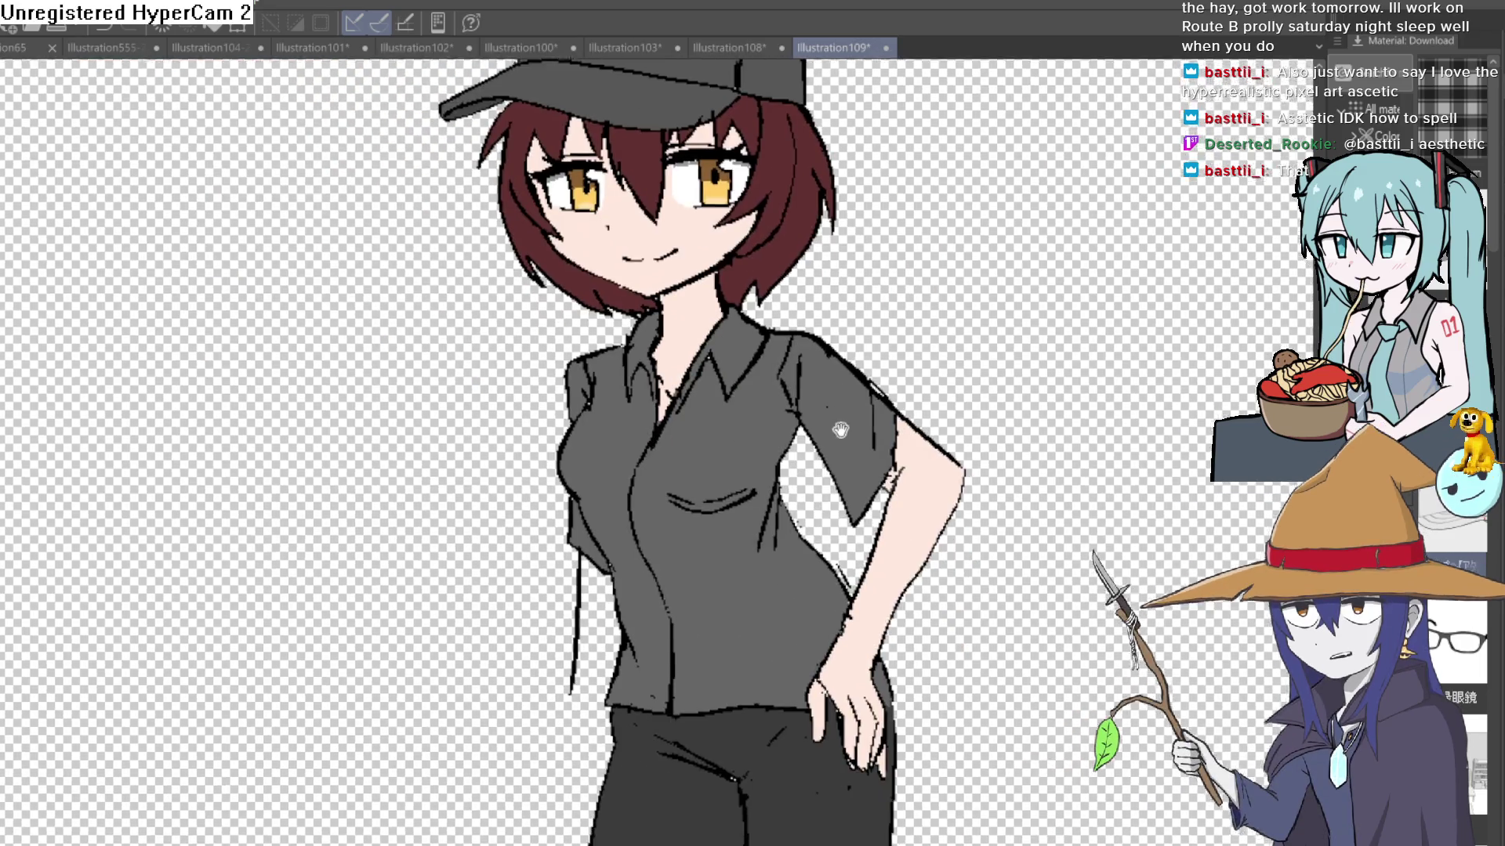
mouse_move(840, 430)
mouse_down()
mouse_move(806, 476)
mouse_move(823, 439)
mouse_up()
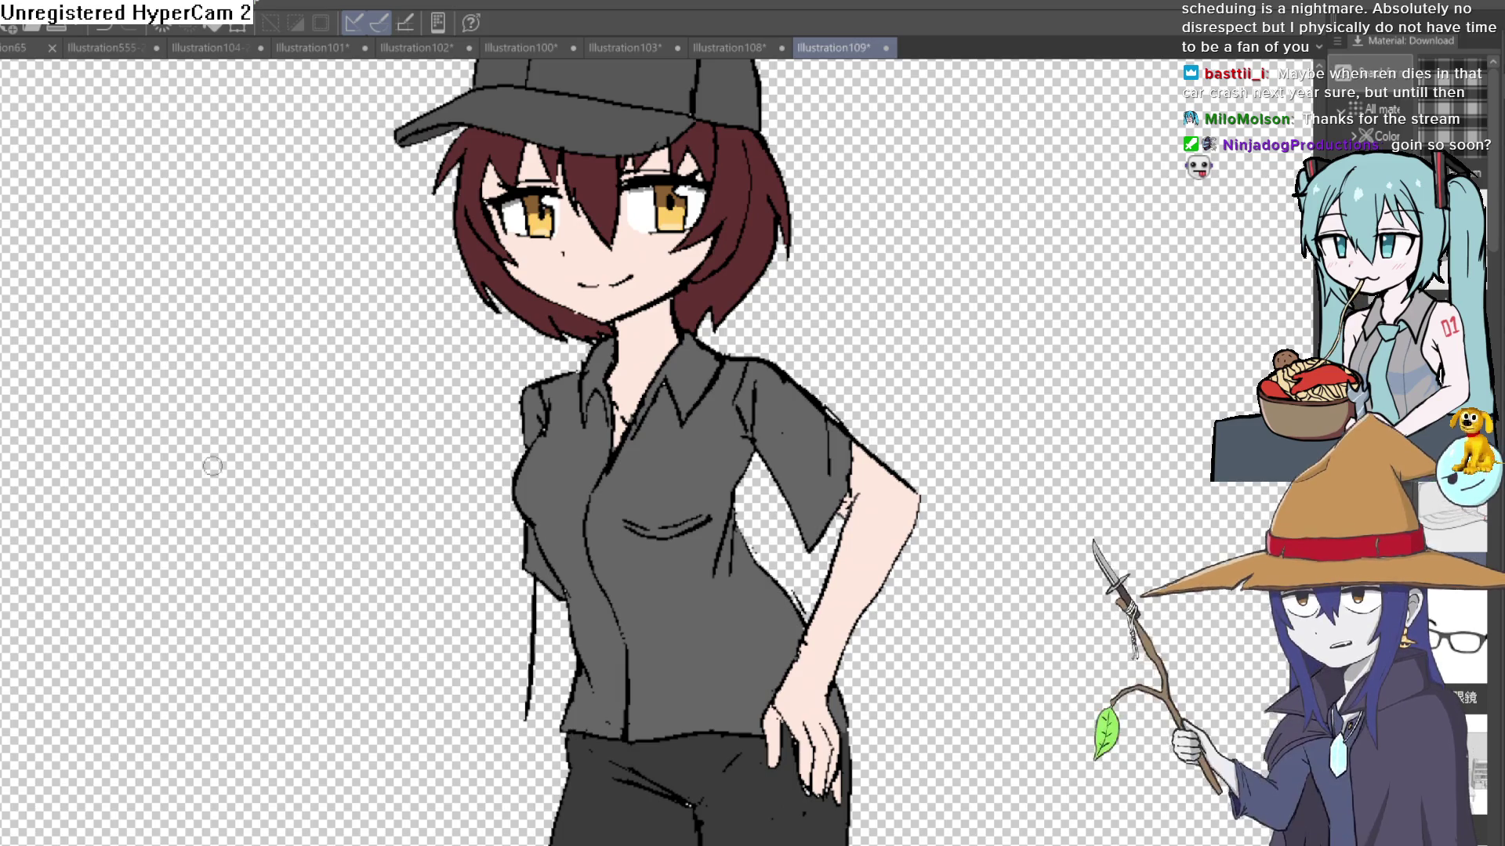
scroll(312, 520, down, 3)
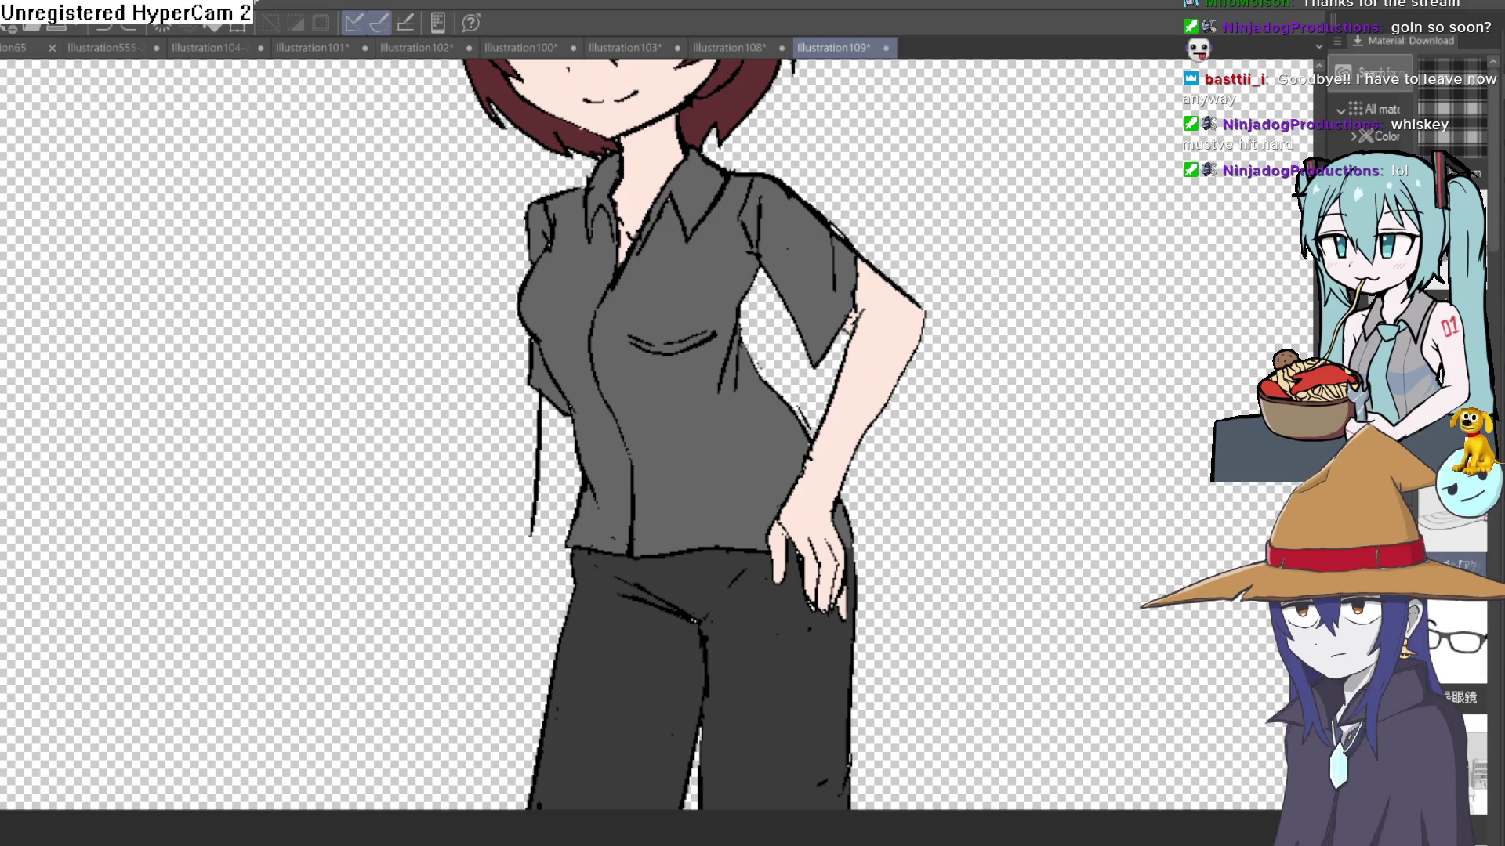
drag(1021, 239, 1003, 585)
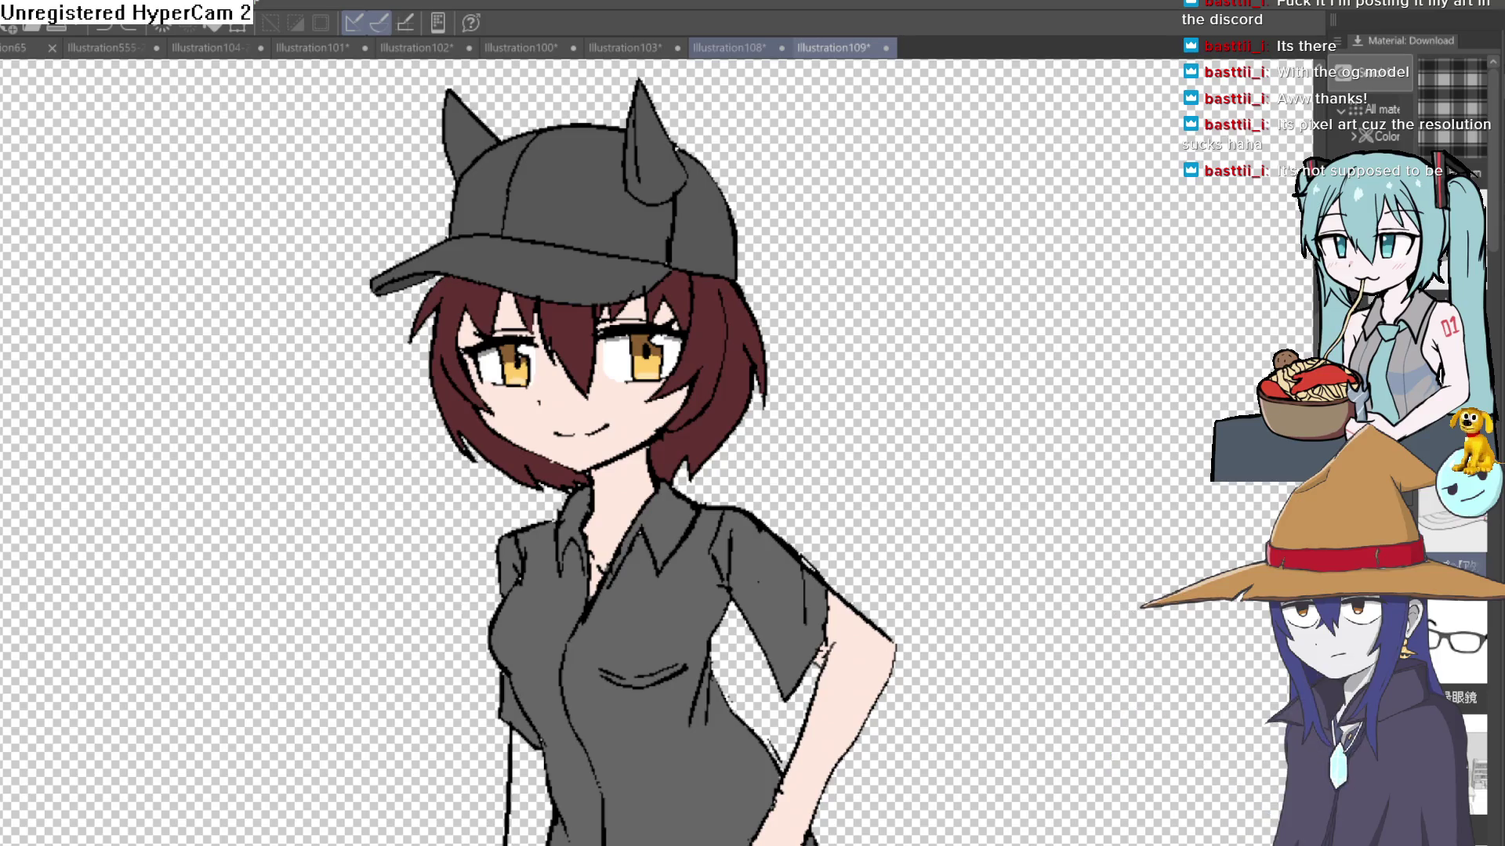
Step: Check the pink worm illustration, return briefly, then open and zoom out on the elf-eared line art
click(740, 47)
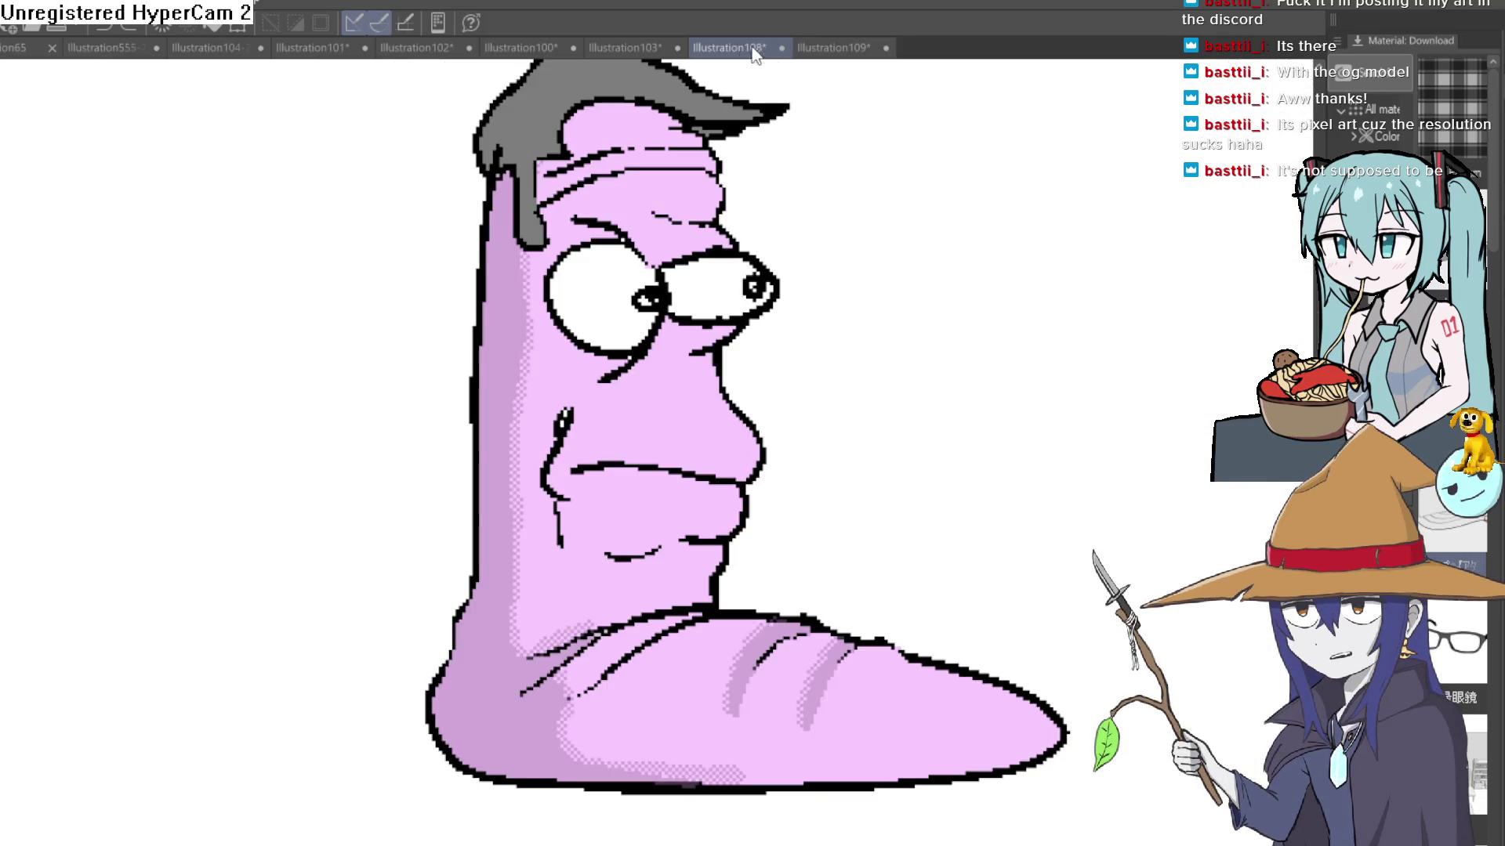
click(845, 49)
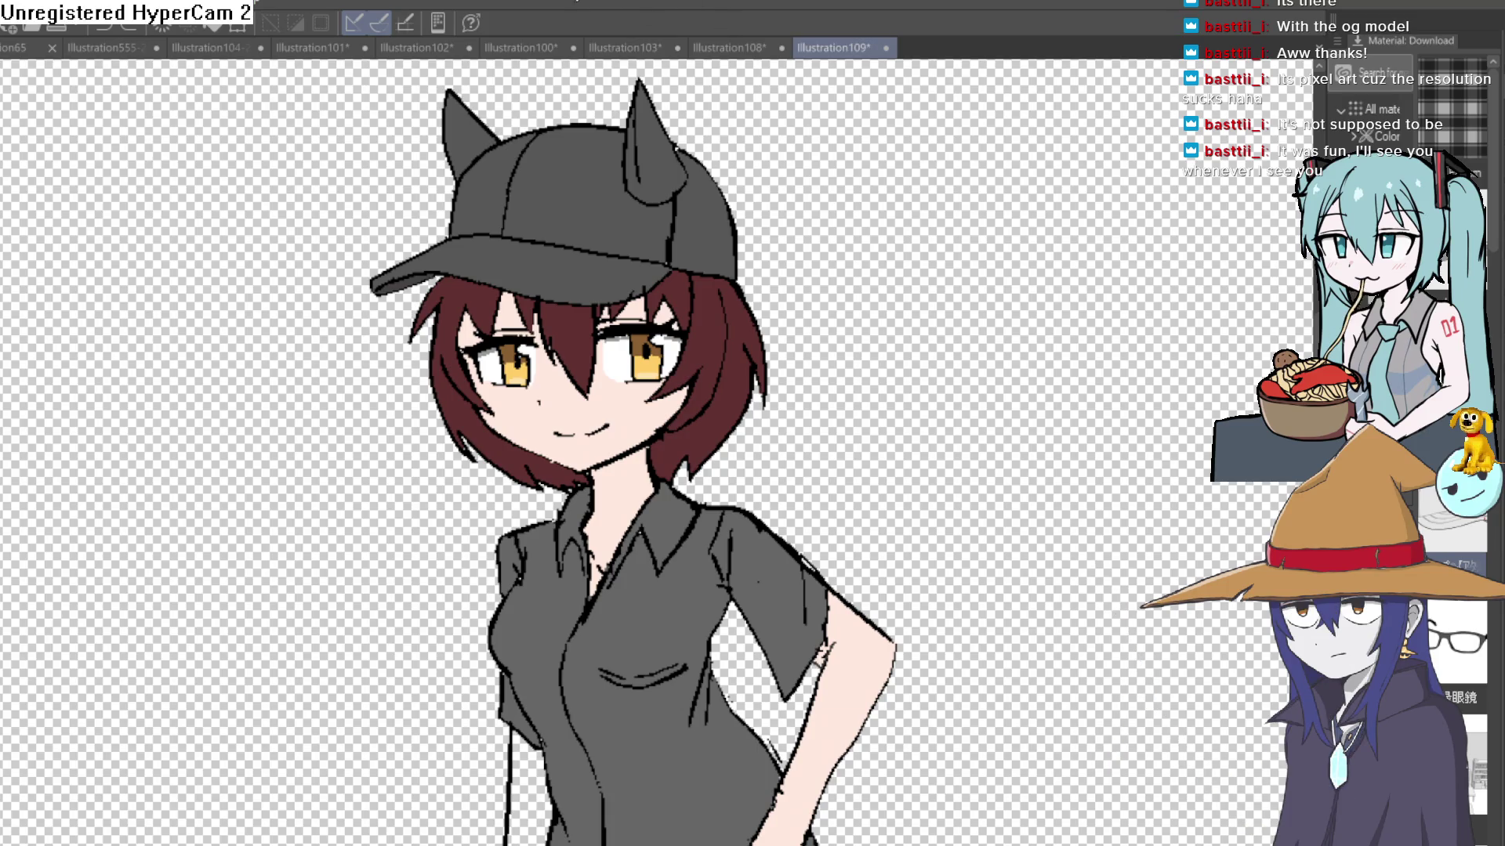
click(521, 48)
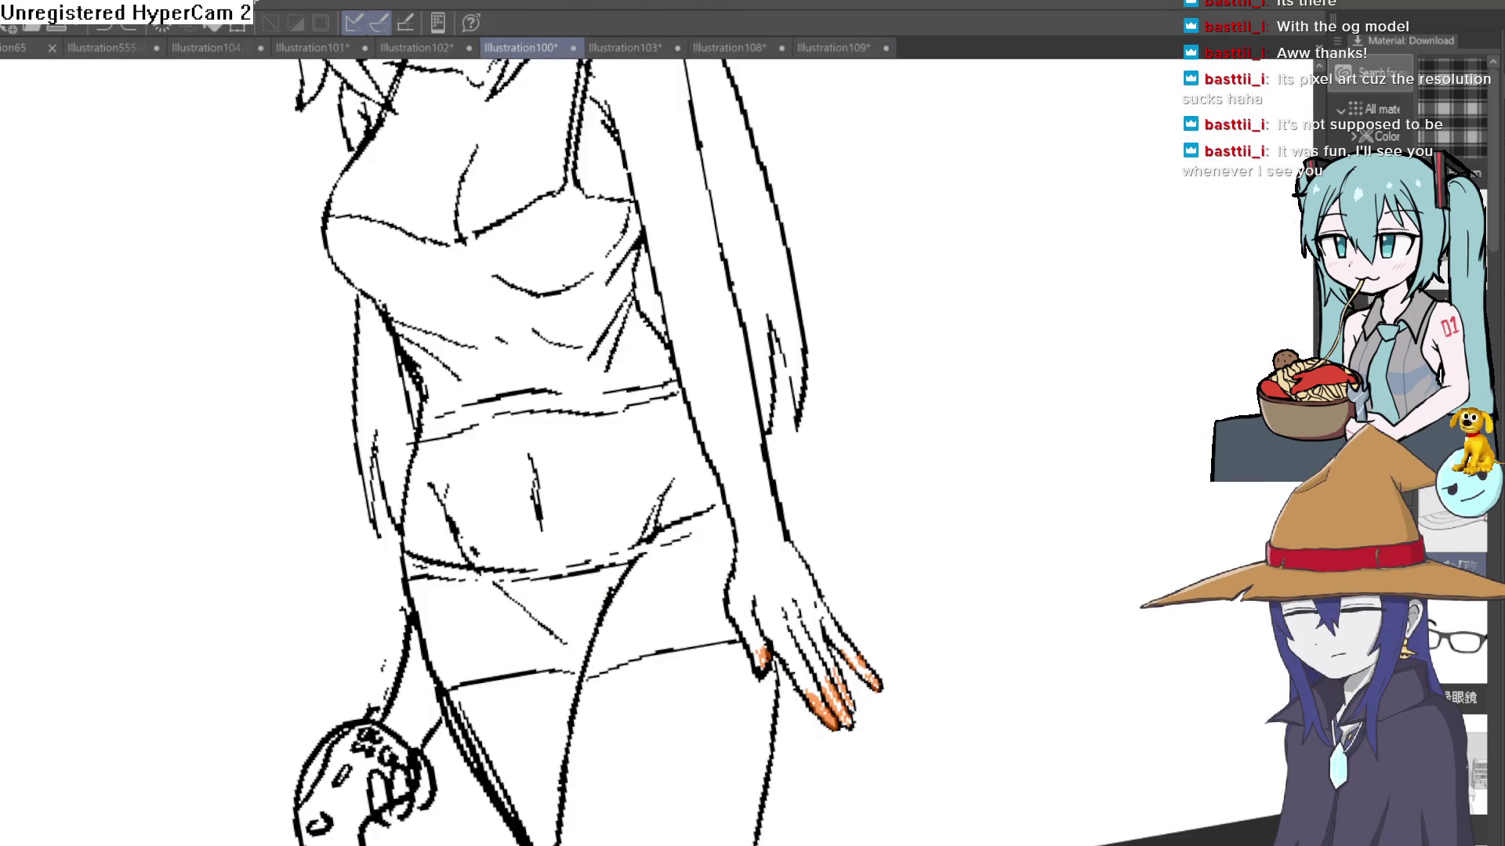
key(ctrl+minus)
key(ctrl+minus)
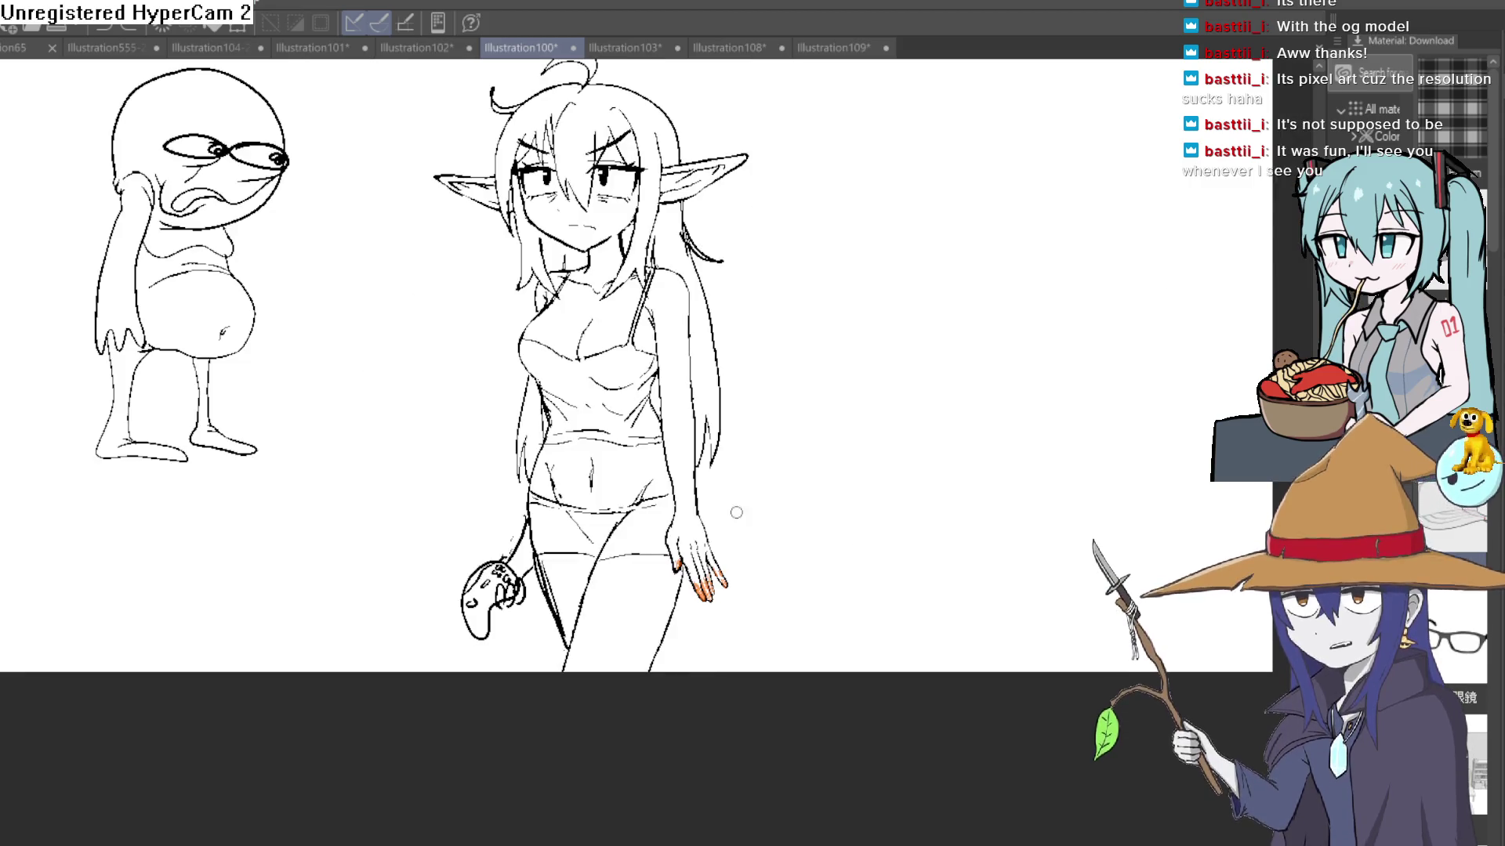
scroll(705, 595, up, 5)
scroll(698, 604, down, 5)
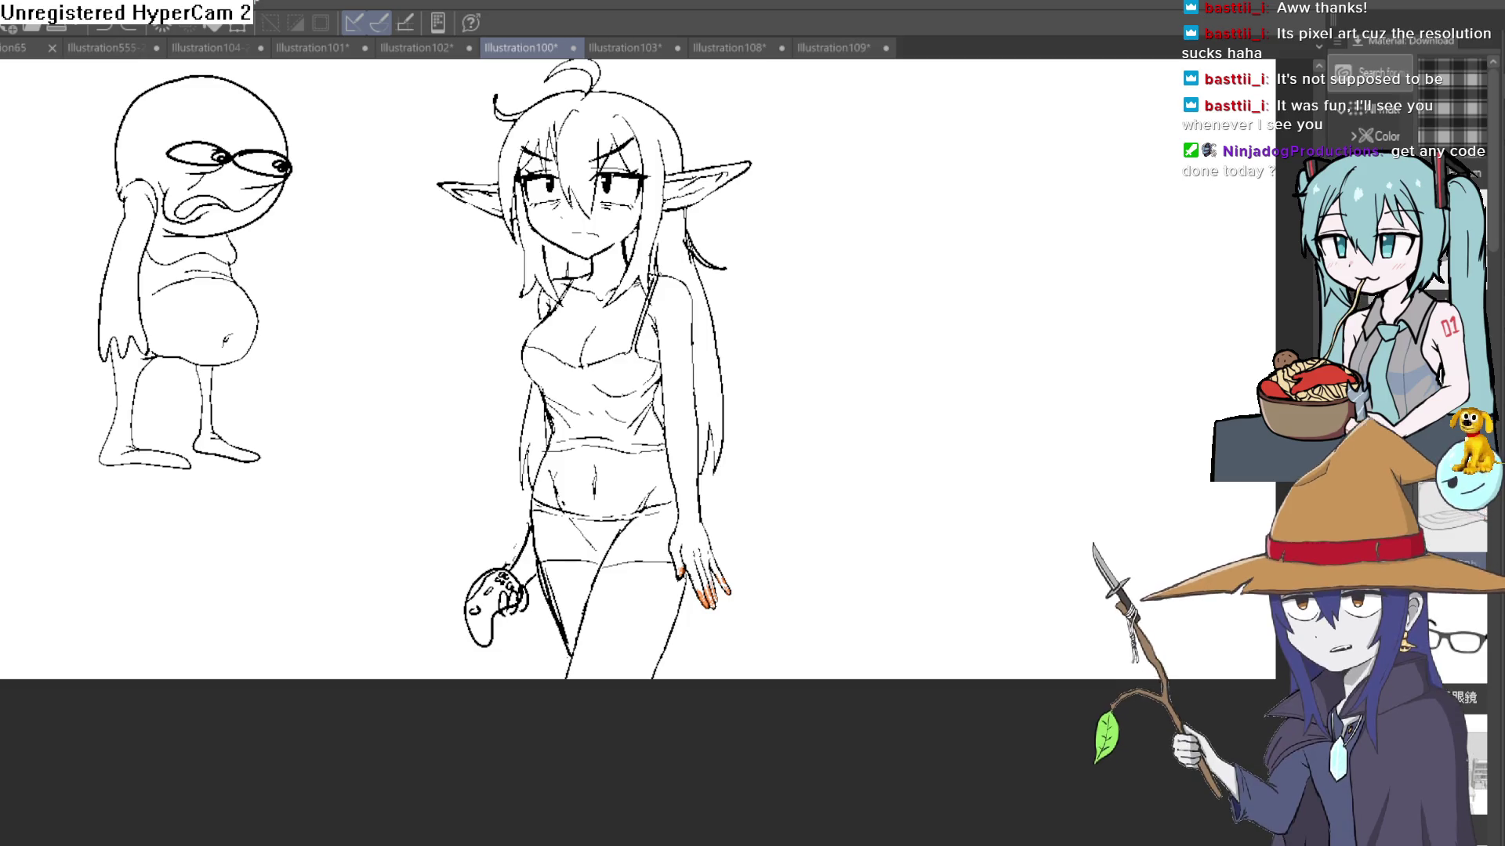
Step: Flip through the red-dress cat girl and gray-skirt tabs, zooming on the skirt, ending on Hyra
click(403, 47)
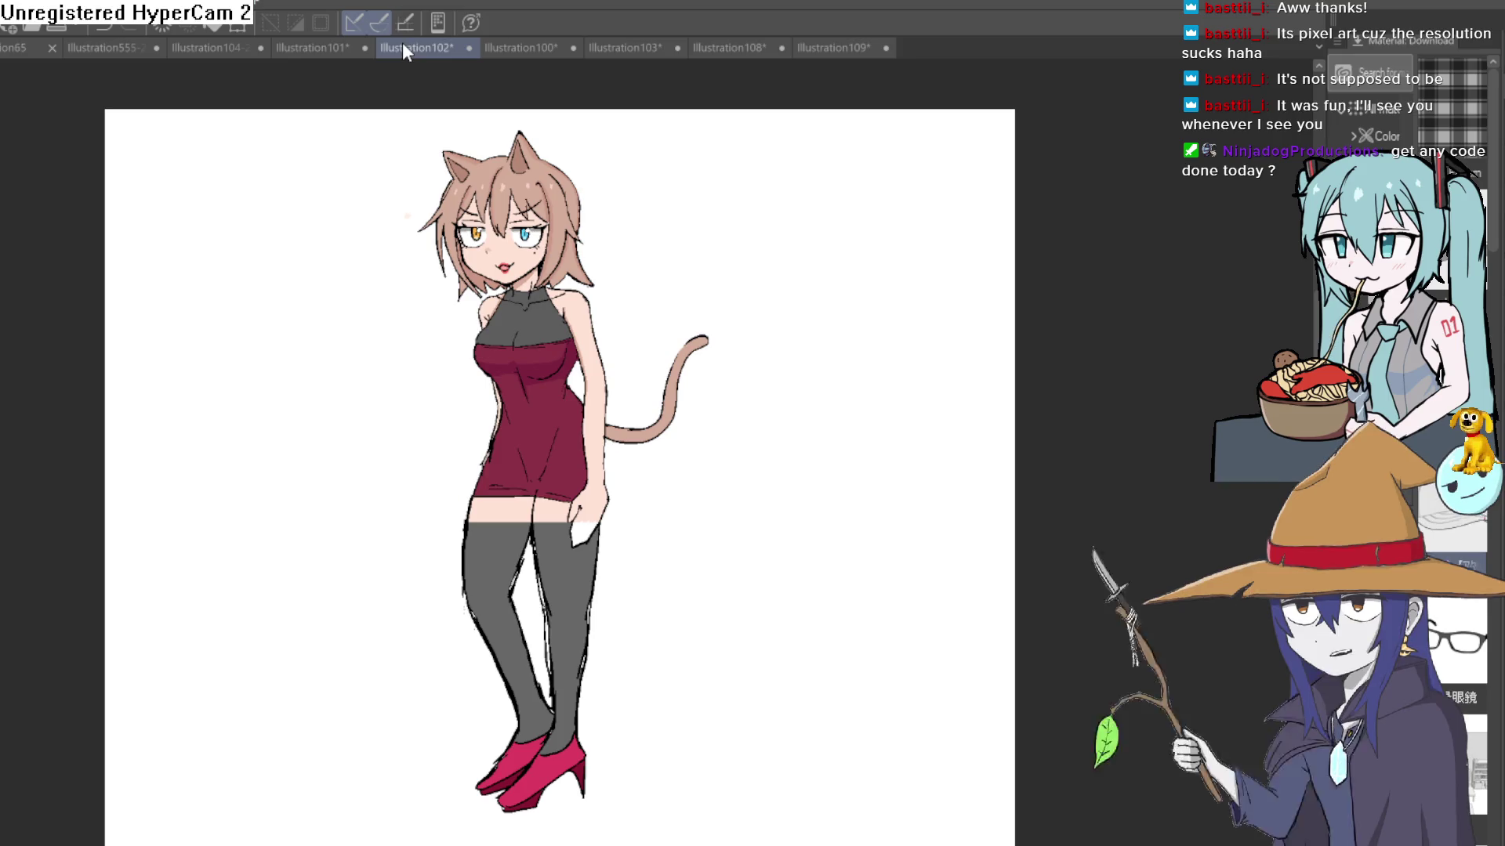
click(322, 47)
click(214, 49)
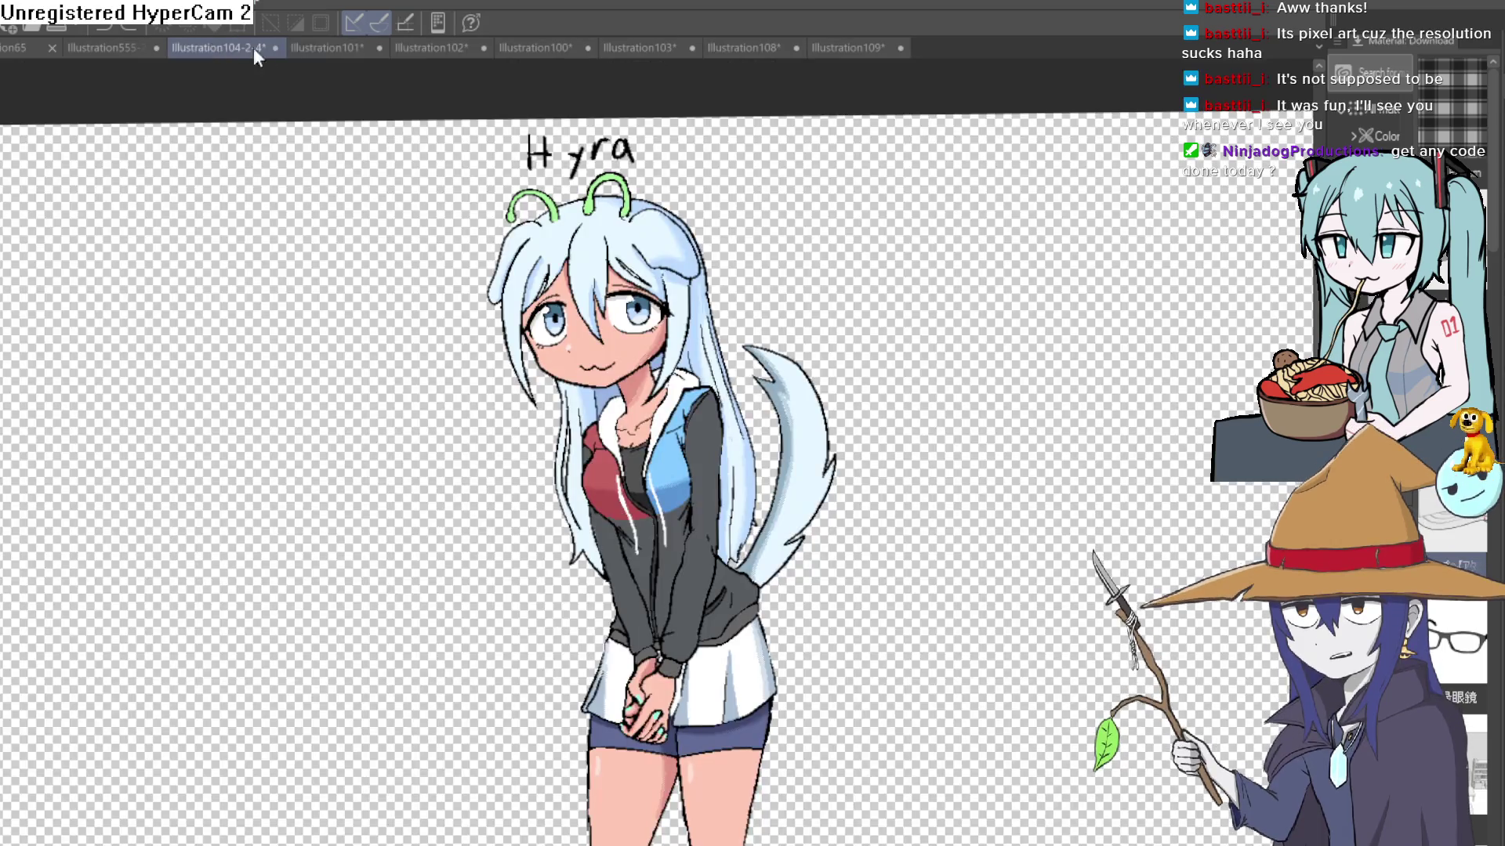
click(295, 48)
scroll(741, 470, down, 5)
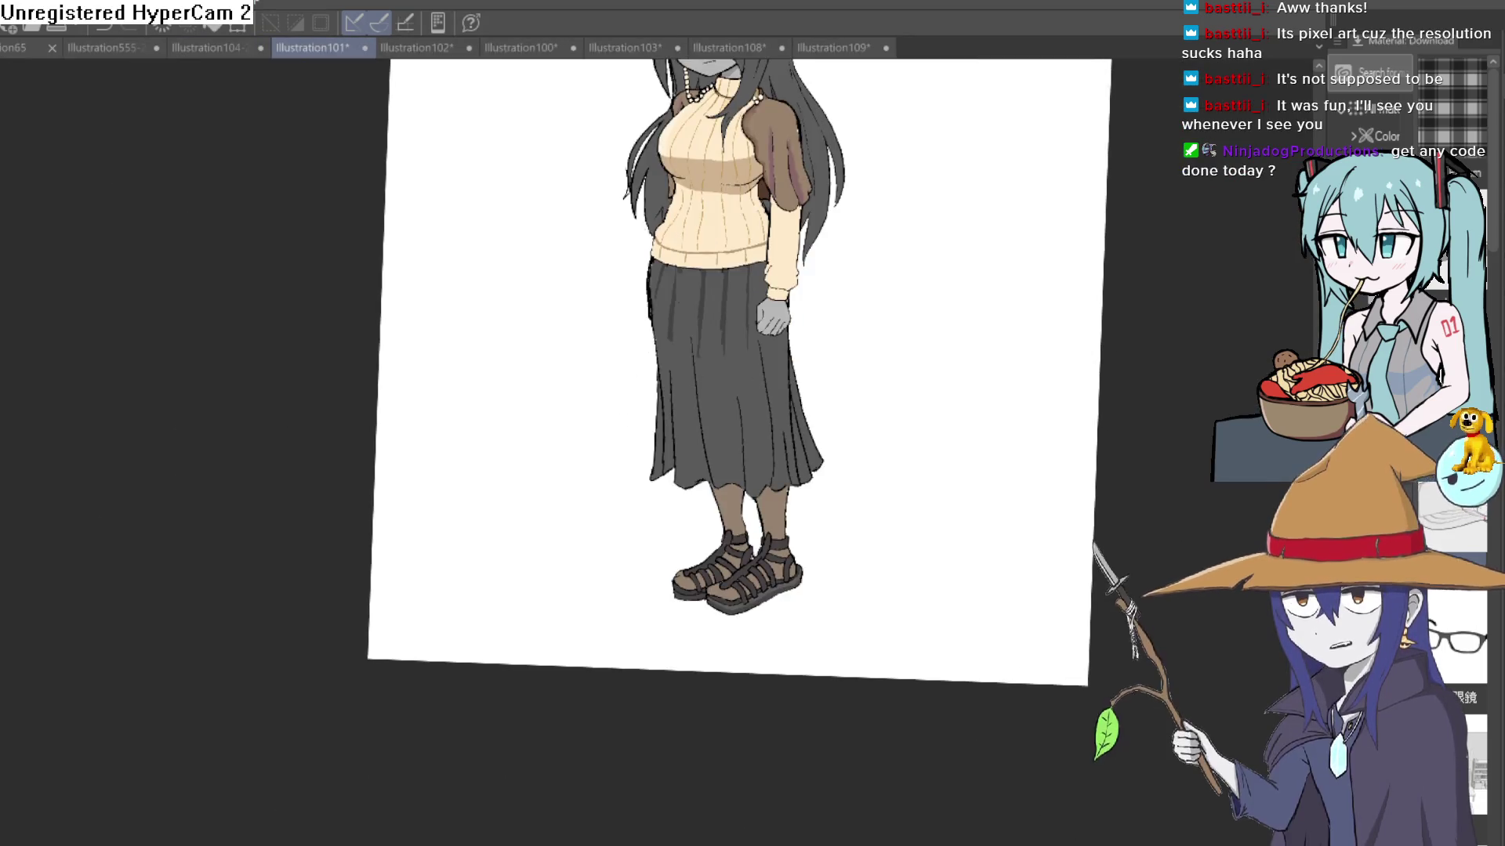
key(ctrl+equal)
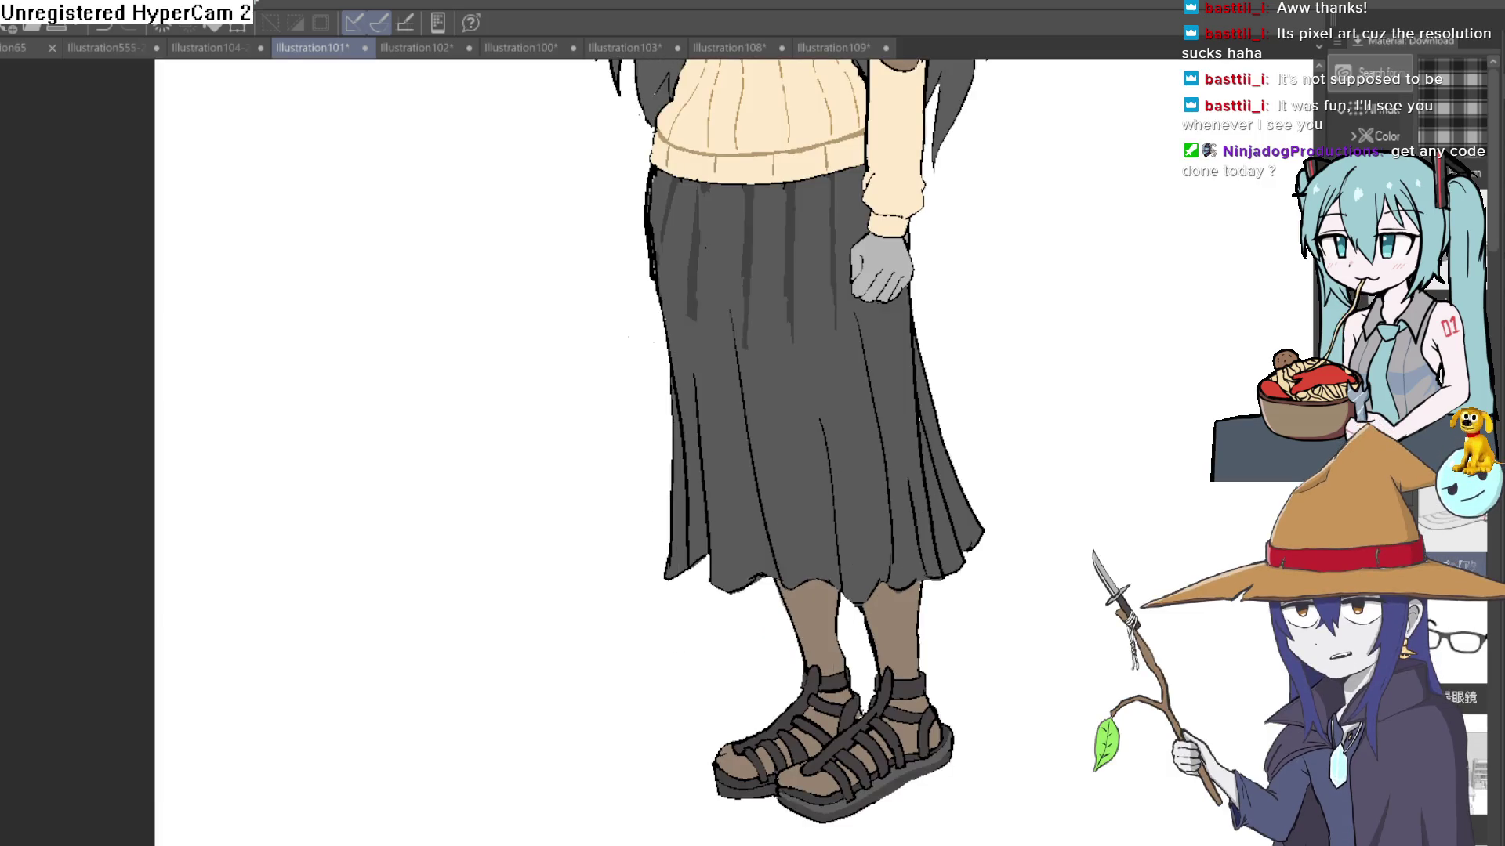
key(ctrl+equal)
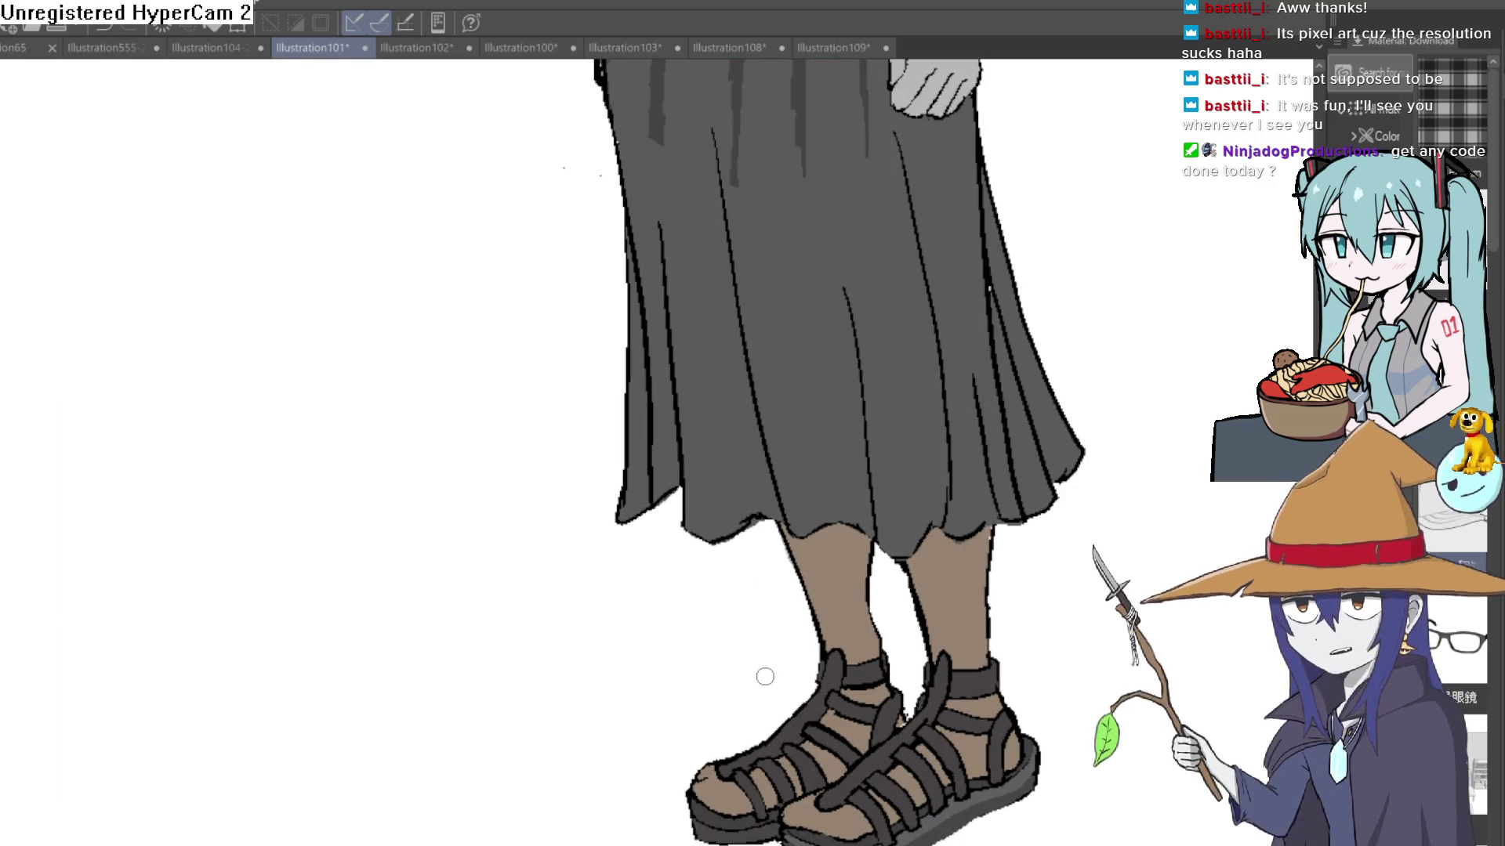
scroll(752, 631, down, 2)
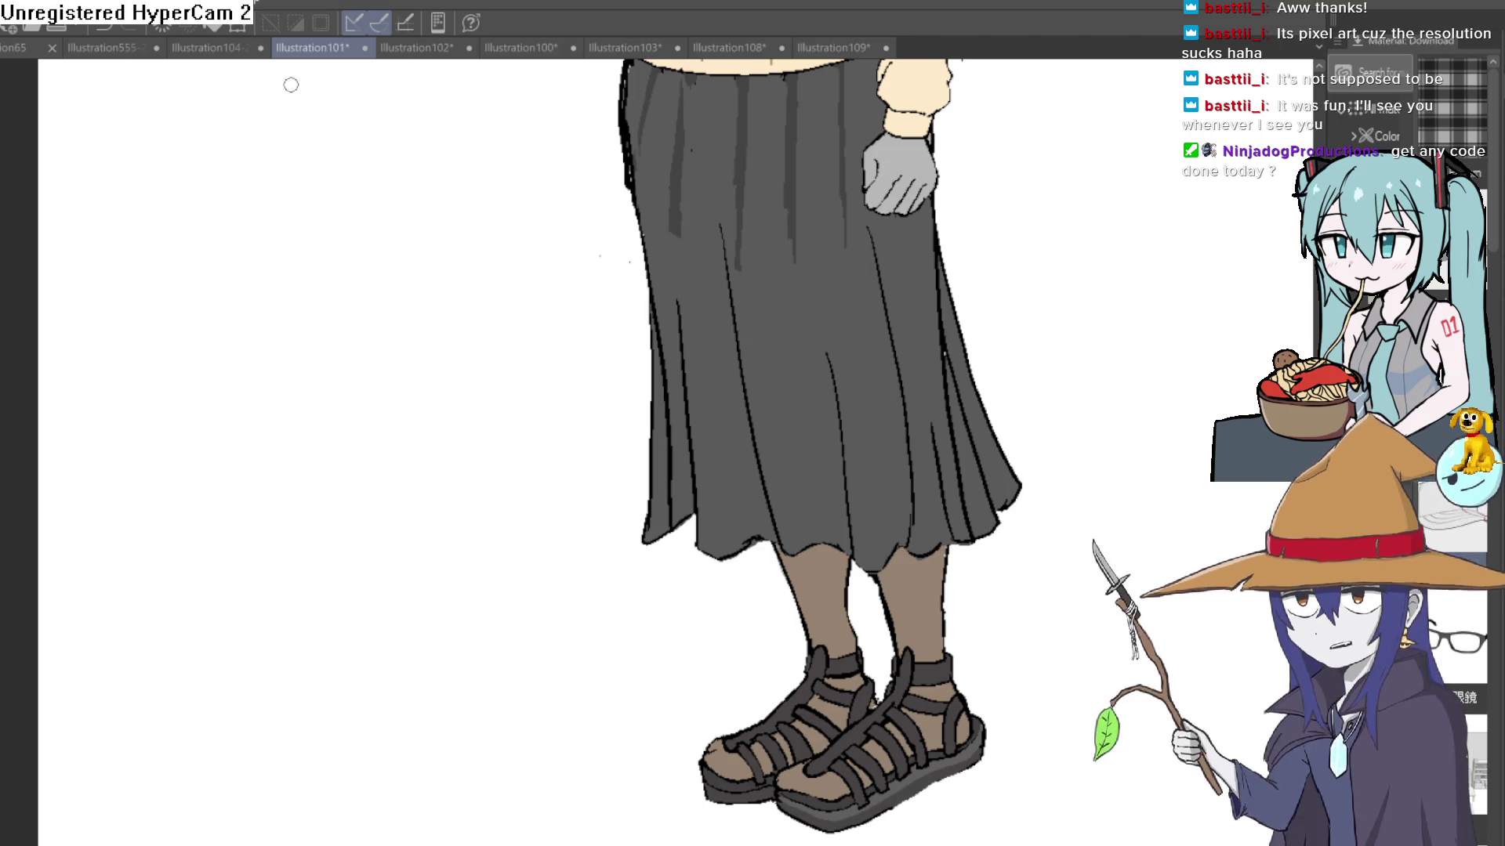
click(206, 49)
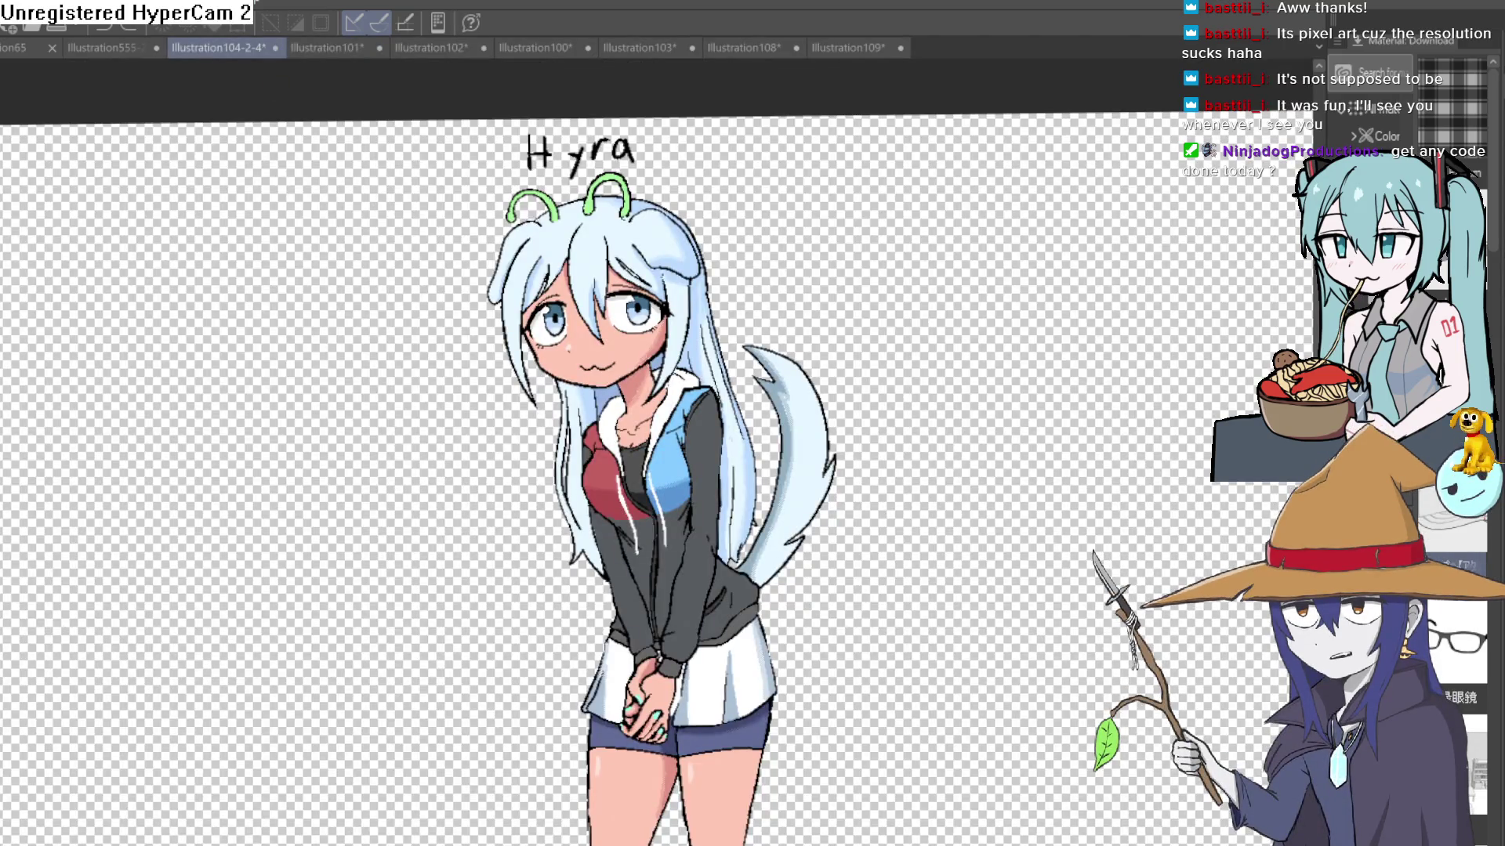